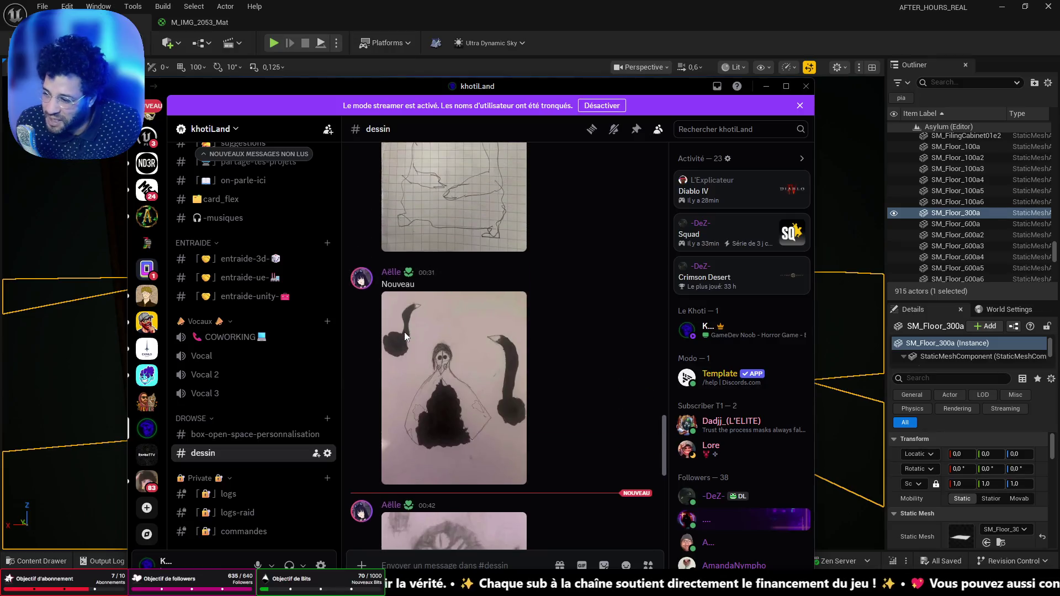
Browse the #dessin drawings and view the giraffe drawing full size, then close it
{"action": "scroll", "coordinate": [409, 337], "scroll_direction": "down", "scroll_amount": 7}
{"action": "scroll", "coordinate": [419, 340], "scroll_direction": "up", "scroll_amount": 5}
{"action": "scroll", "coordinate": [429, 342], "scroll_direction": "up", "scroll_amount": 3}
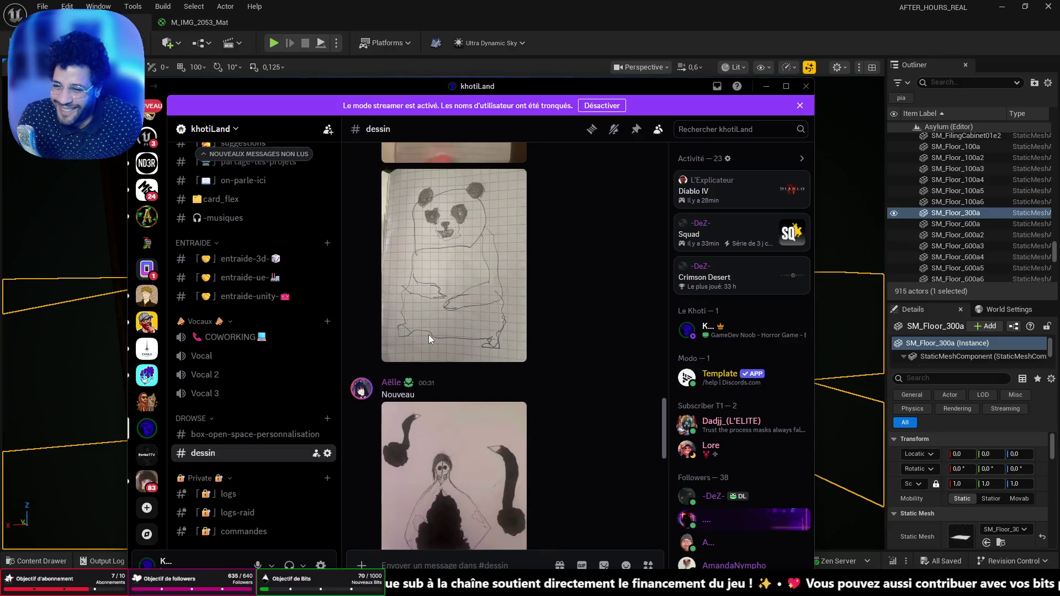
{"action": "scroll", "coordinate": [428, 335], "scroll_direction": "down", "scroll_amount": 8}
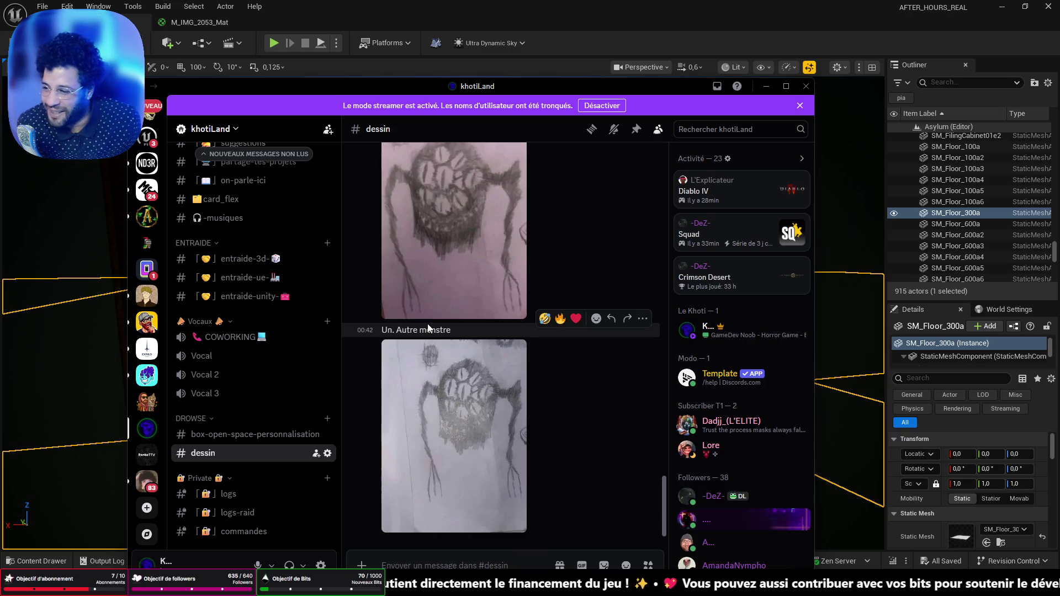
{"action": "scroll", "coordinate": [501, 364], "scroll_direction": "up", "scroll_amount": 10}
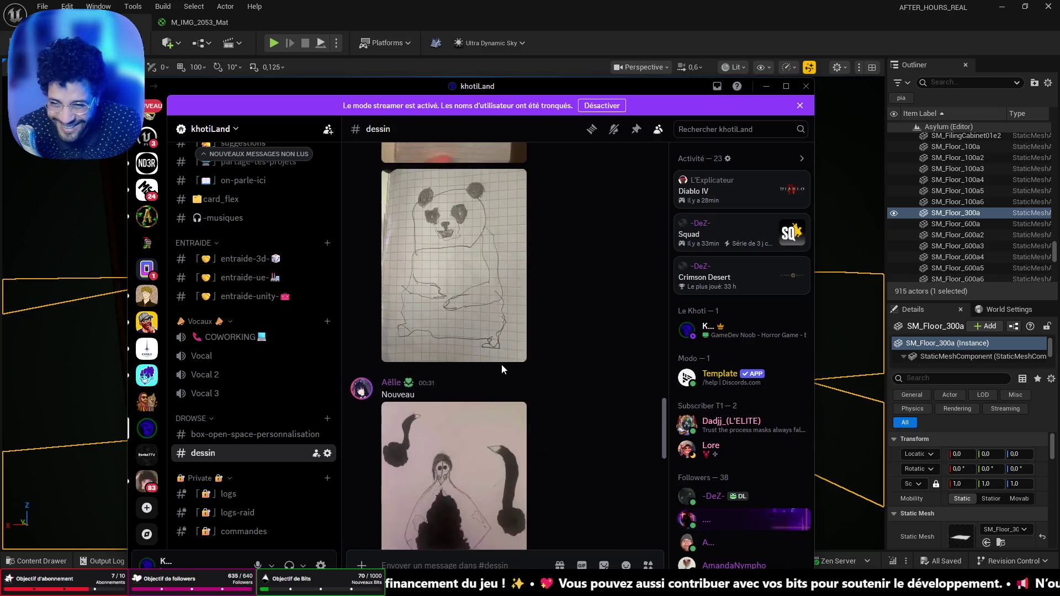
{"action": "scroll", "coordinate": [502, 364], "scroll_direction": "up", "scroll_amount": 5}
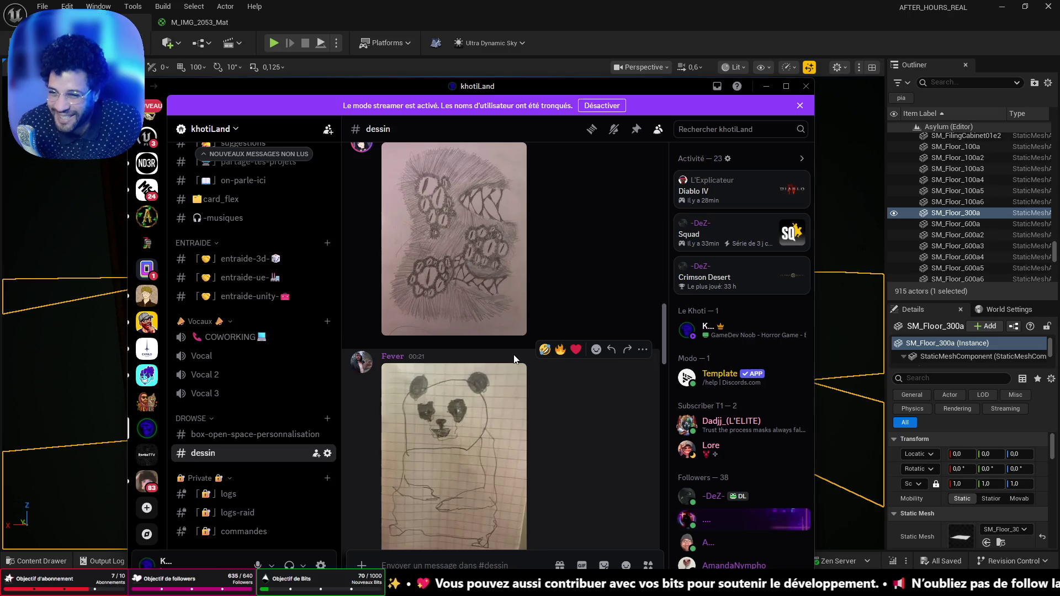
{"action": "scroll", "coordinate": [512, 358], "scroll_direction": "up", "scroll_amount": 5}
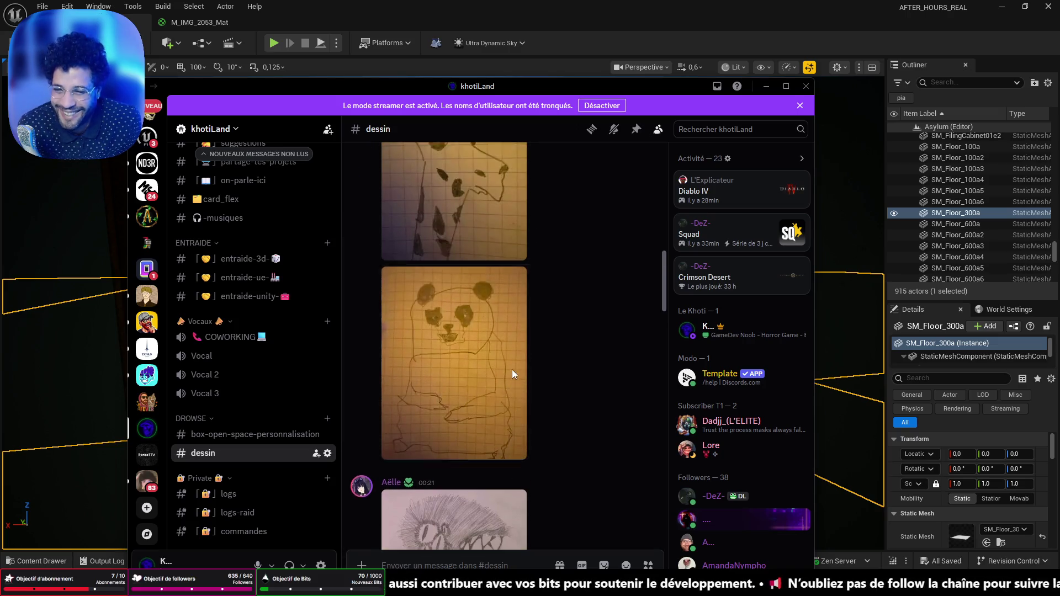
{"action": "scroll", "coordinate": [512, 369], "scroll_direction": "up", "scroll_amount": 5}
{"action": "left_click", "coordinate": [497, 355]}
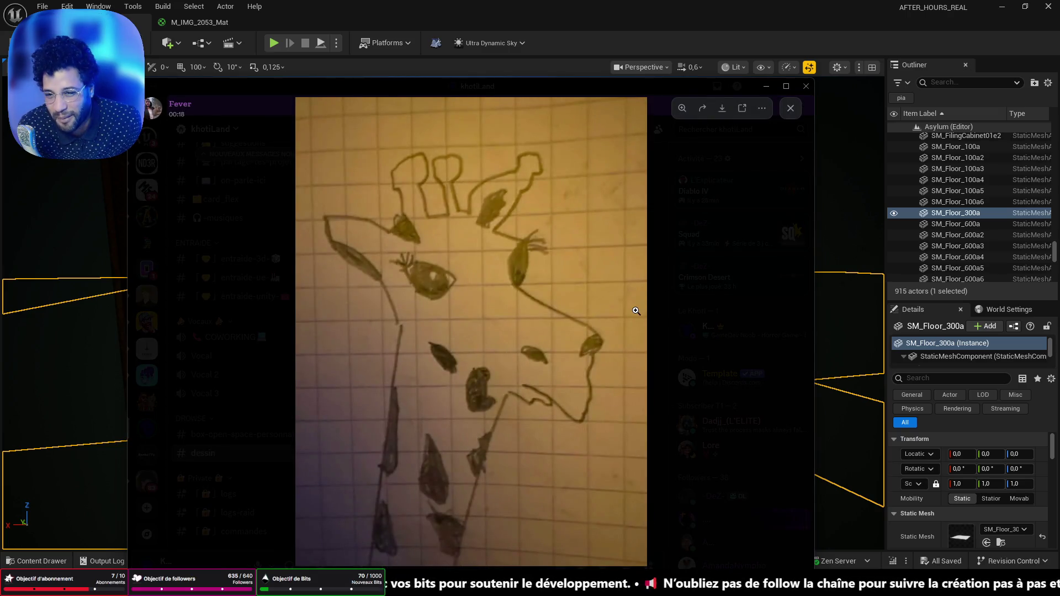
{"action": "left_click", "coordinate": [791, 110]}
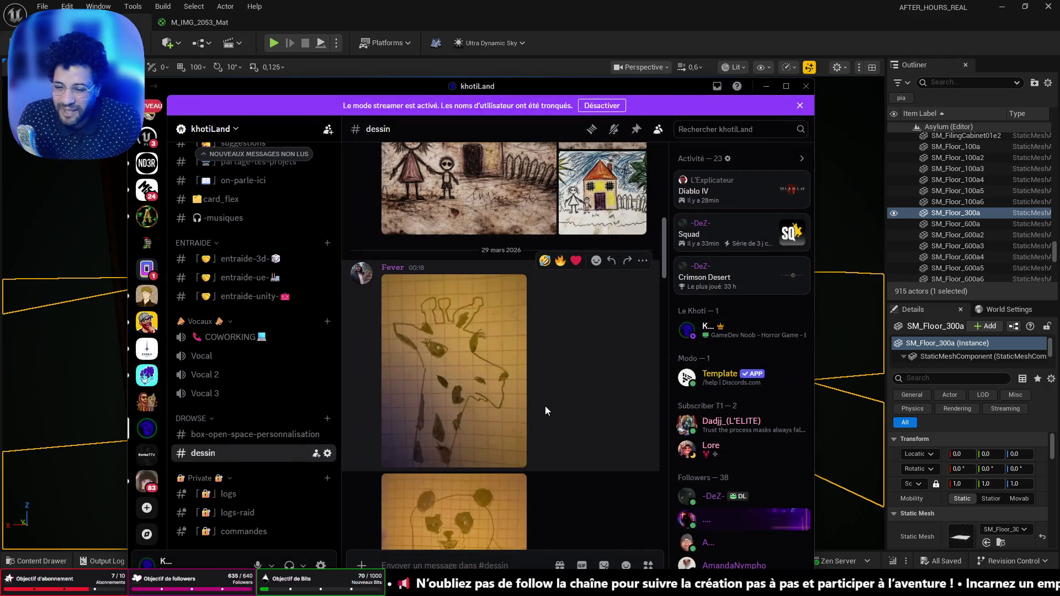
Scroll back up to Fever's house drawings post and open it full size
{"action": "scroll", "coordinate": [545, 417], "scroll_direction": "up", "scroll_amount": 3}
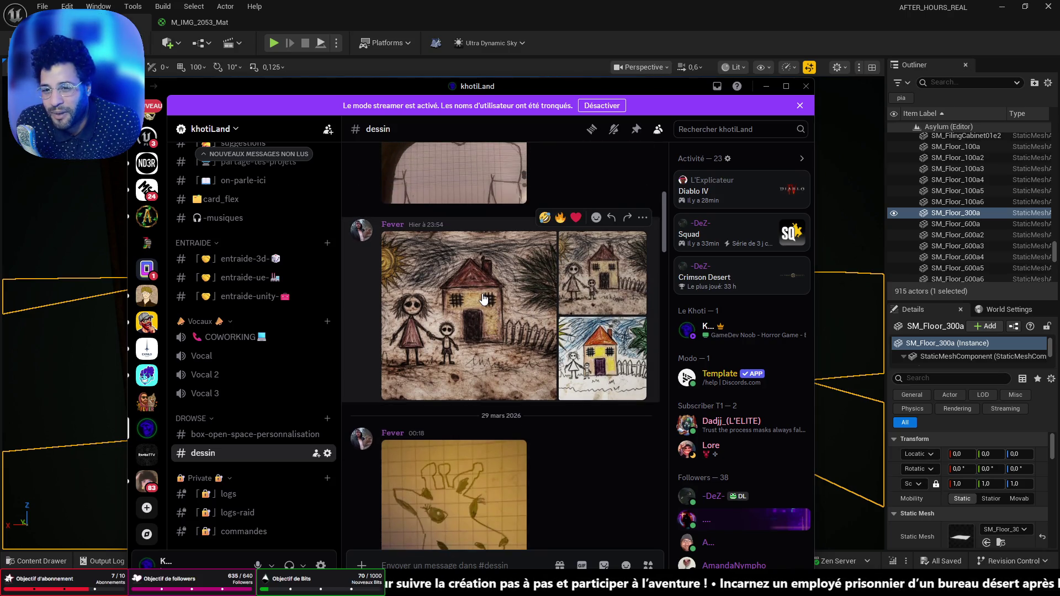
{"action": "scroll", "coordinate": [482, 297], "scroll_direction": "up", "scroll_amount": 1}
{"action": "scroll", "coordinate": [482, 301], "scroll_direction": "down", "scroll_amount": 3}
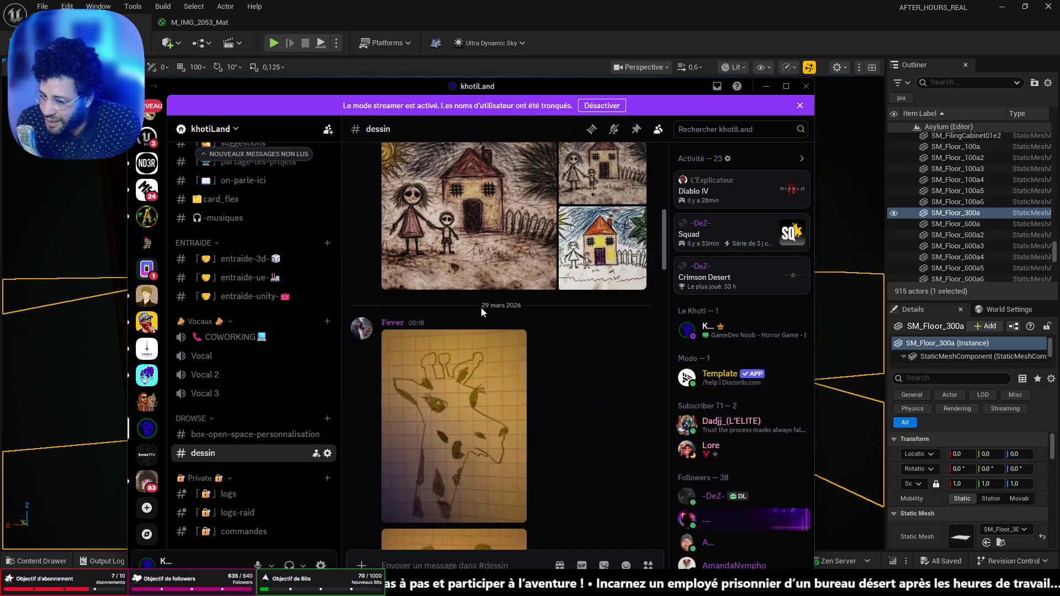
{"action": "scroll", "coordinate": [481, 306], "scroll_direction": "down", "scroll_amount": 3}
{"action": "scroll", "coordinate": [467, 472], "scroll_direction": "down", "scroll_amount": 2}
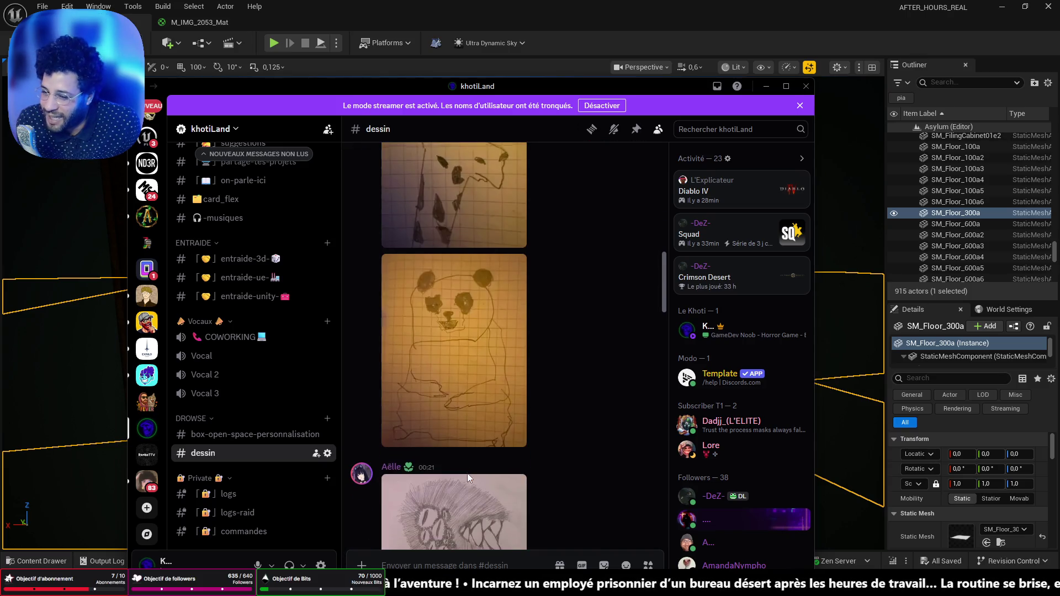
{"action": "scroll", "coordinate": [467, 473], "scroll_direction": "down", "scroll_amount": 1}
{"action": "scroll", "coordinate": [460, 208], "scroll_direction": "up", "scroll_amount": 1}
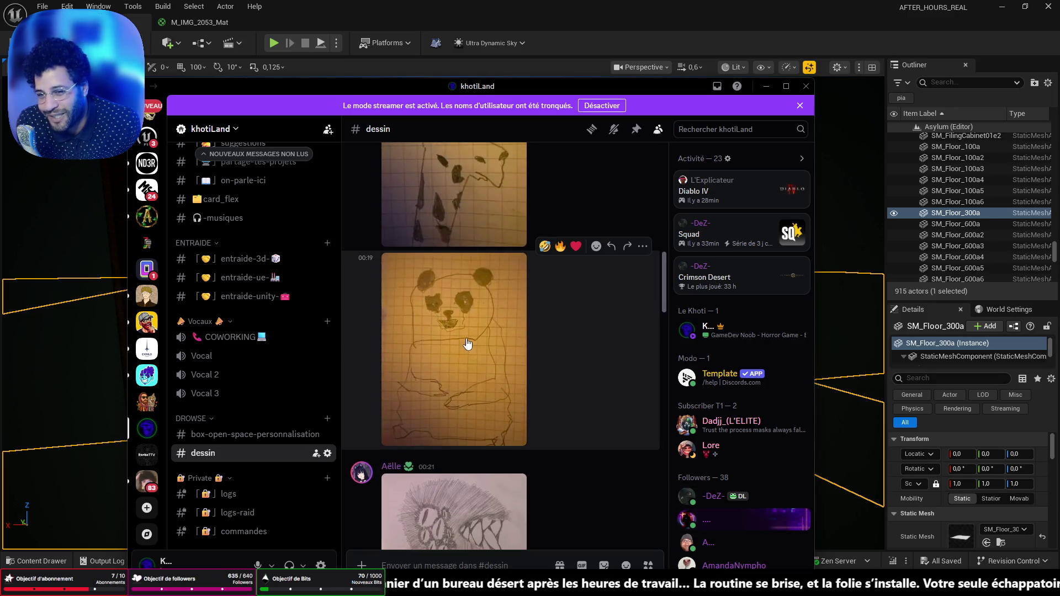
{"action": "scroll", "coordinate": [465, 354], "scroll_direction": "up", "scroll_amount": 6}
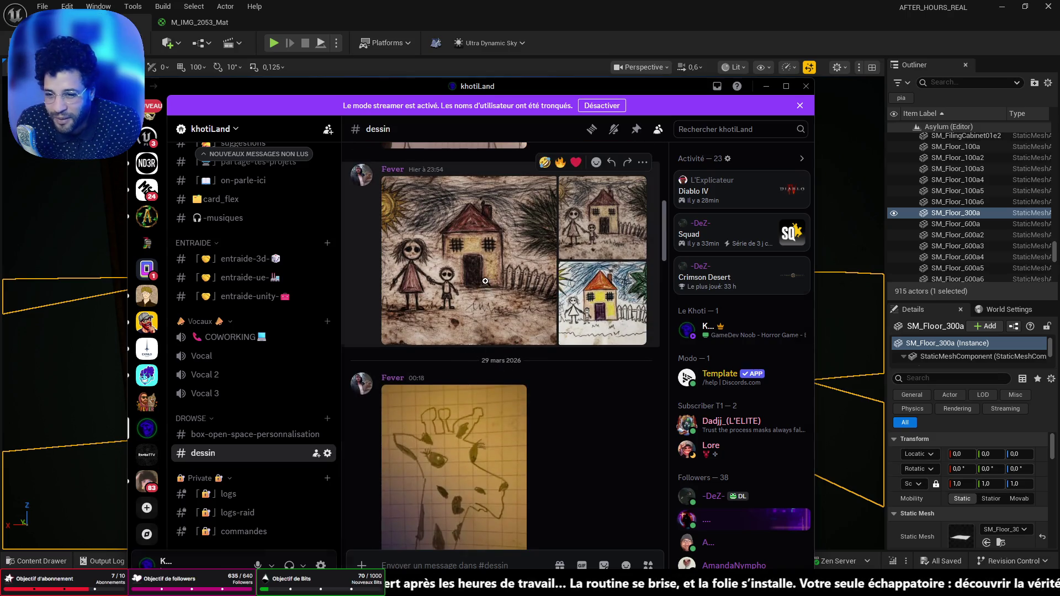
{"action": "left_click", "coordinate": [485, 281]}
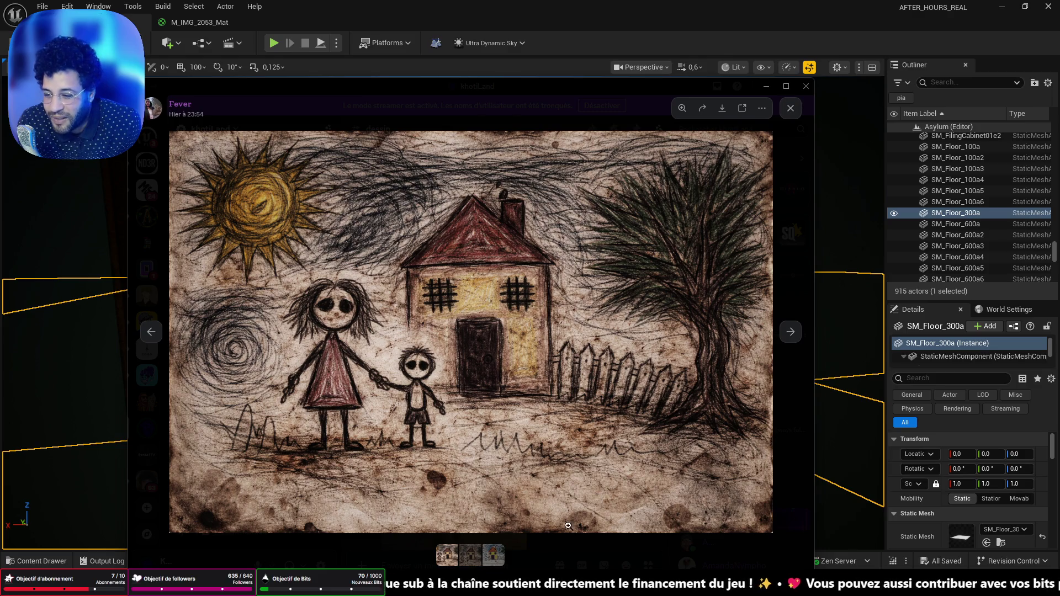
Step through to the third, colourful crayon house drawing, then close the viewer
{"action": "left_click", "coordinate": [789, 333]}
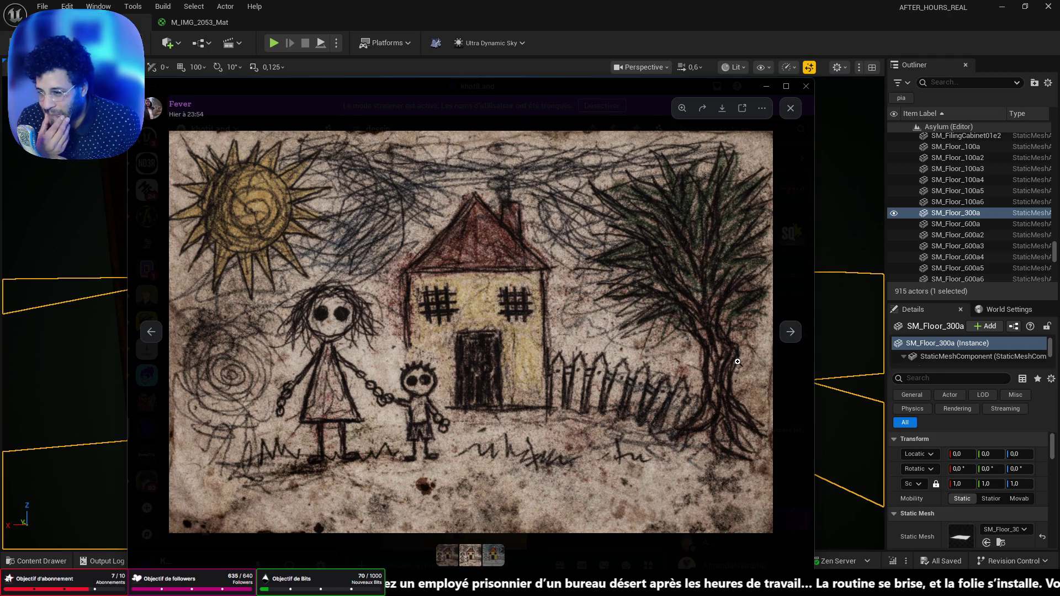
{"action": "left_click", "coordinate": [796, 334]}
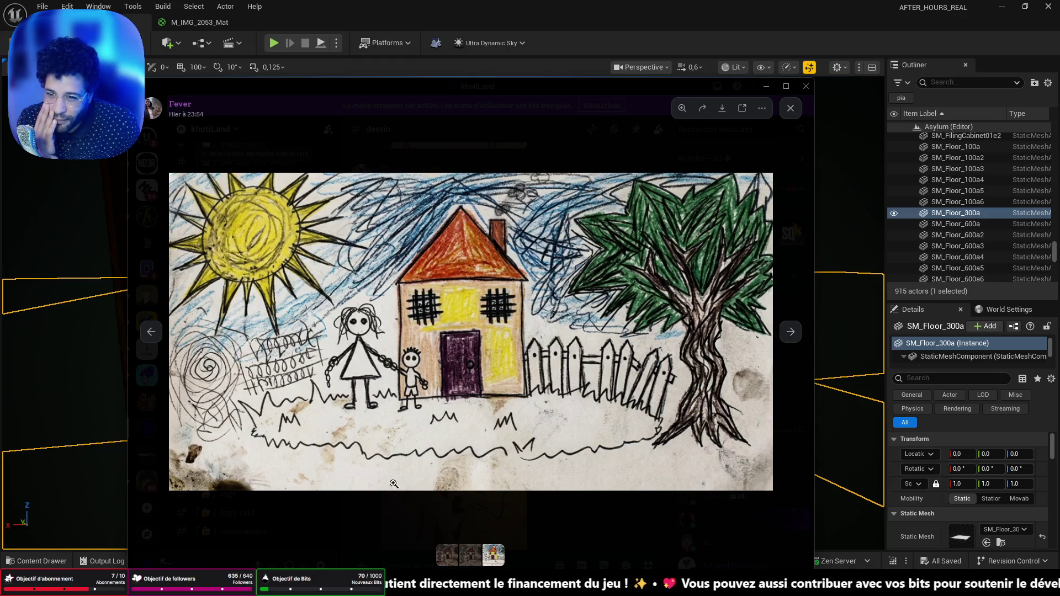
{"action": "left_click", "coordinate": [790, 109]}
Scroll through the #dessin drawings once more, then minimize Discord to reveal the Unreal level
{"action": "scroll", "coordinate": [560, 433], "scroll_direction": "down", "scroll_amount": 10}
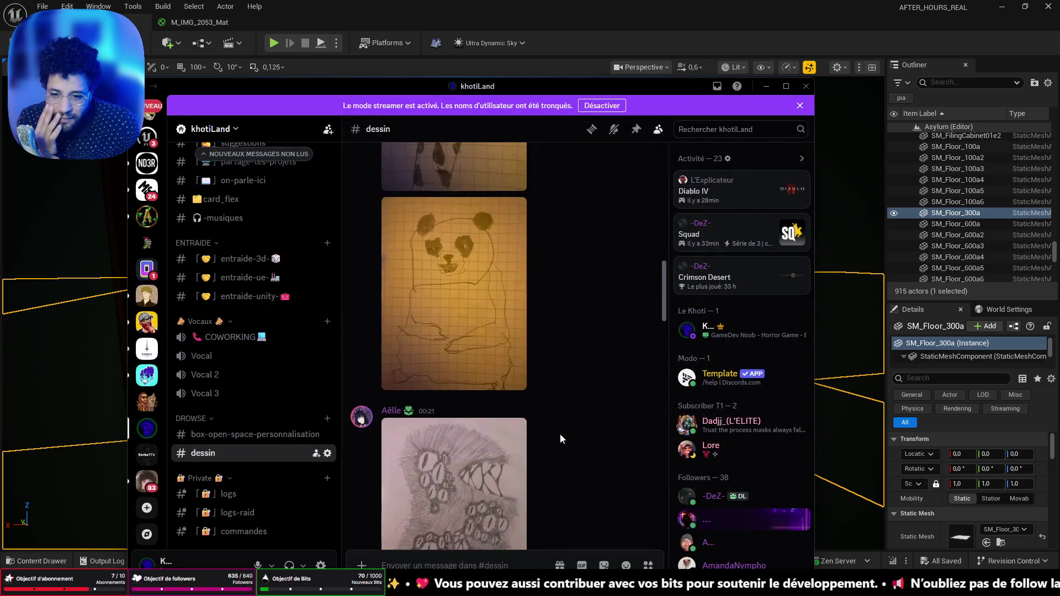
{"action": "scroll", "coordinate": [558, 439], "scroll_direction": "down", "scroll_amount": 1}
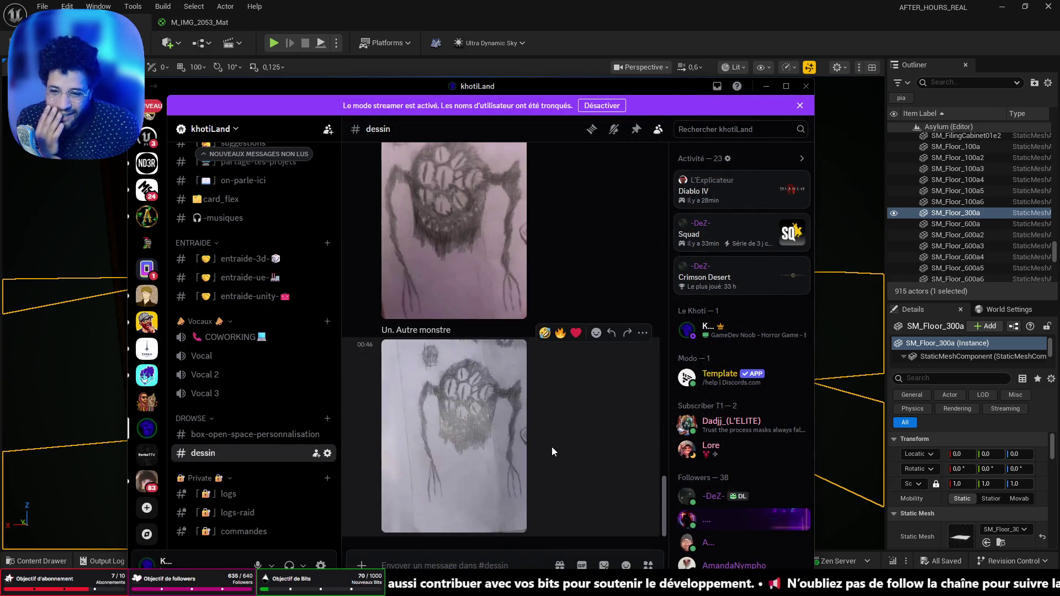
{"action": "scroll", "coordinate": [534, 475], "scroll_direction": "up", "scroll_amount": 6}
{"action": "scroll", "coordinate": [527, 479], "scroll_direction": "down", "scroll_amount": 5}
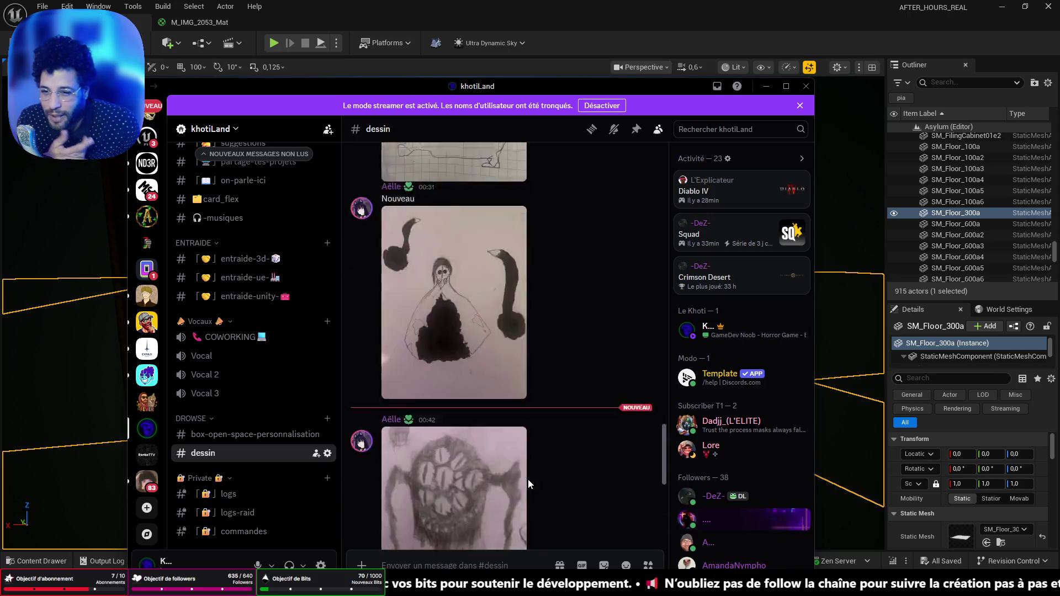
{"action": "scroll", "coordinate": [472, 478], "scroll_direction": "up", "scroll_amount": 10}
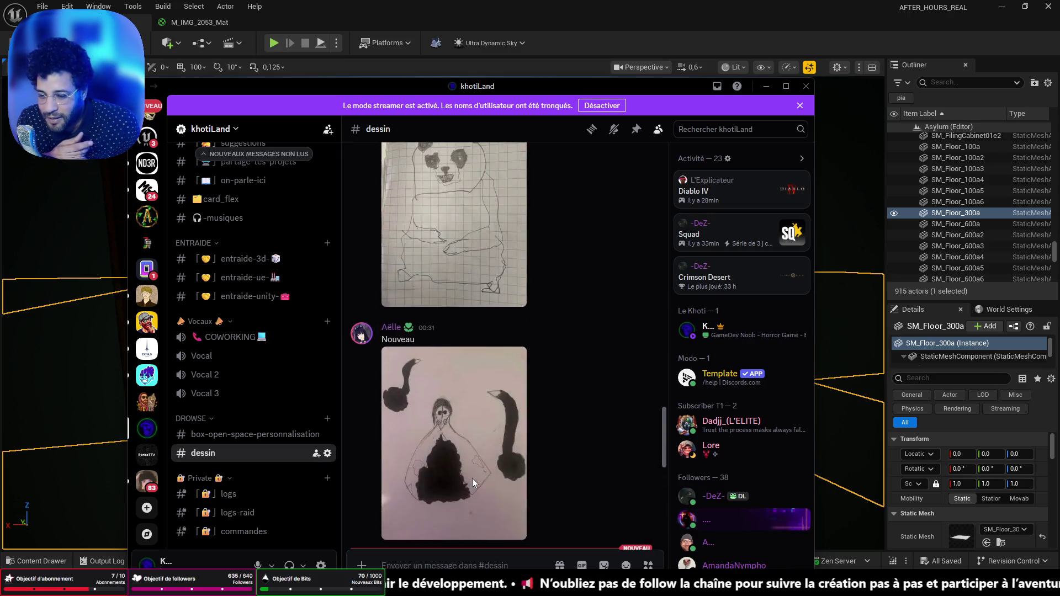
{"action": "scroll", "coordinate": [470, 396], "scroll_direction": "up", "scroll_amount": 1}
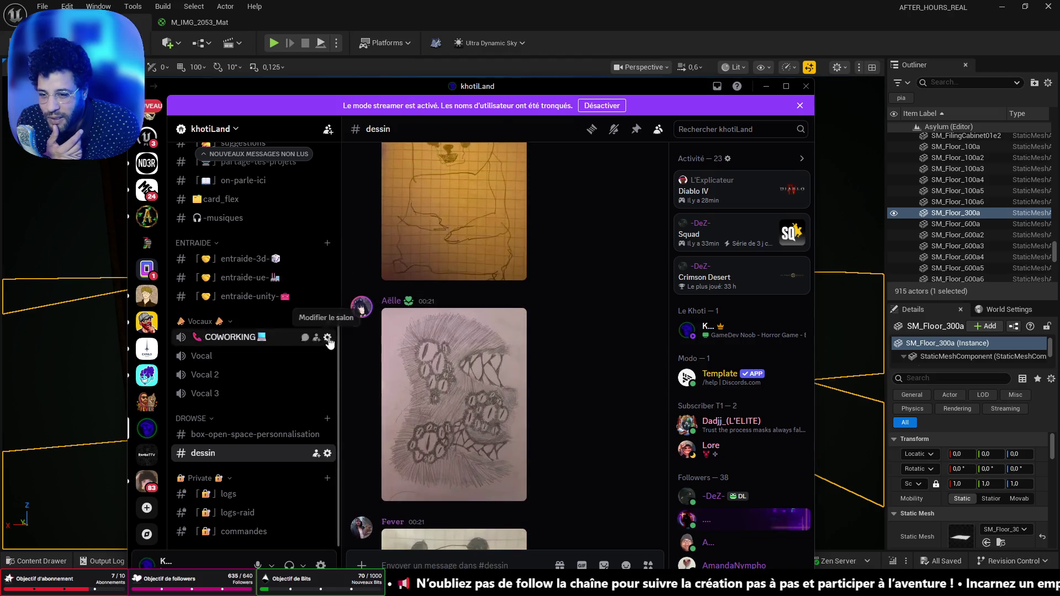
{"action": "scroll", "coordinate": [445, 450], "scroll_direction": "up", "scroll_amount": 15}
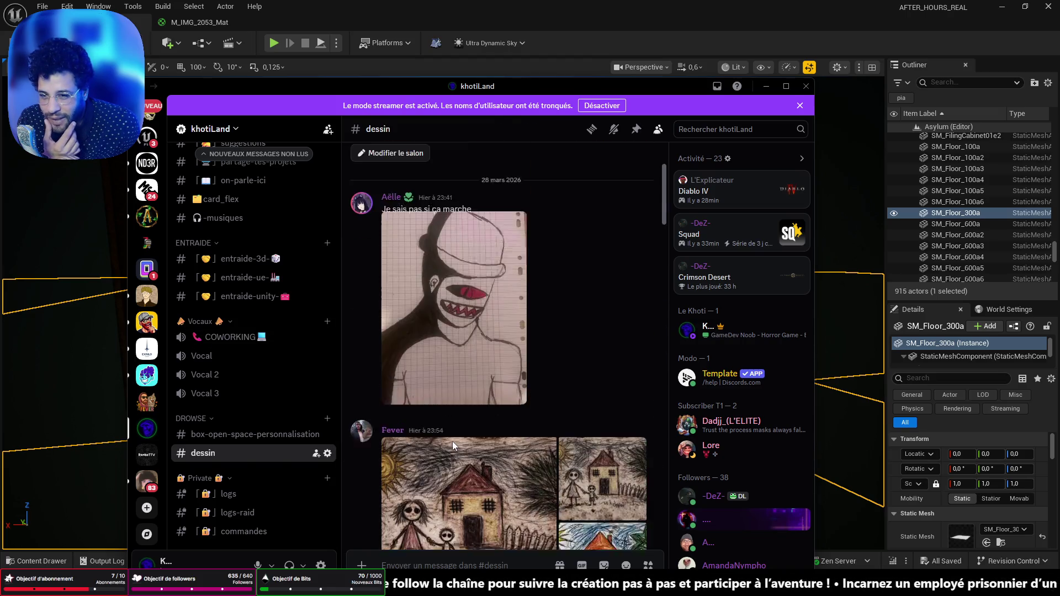
{"action": "scroll", "coordinate": [457, 445], "scroll_direction": "down", "scroll_amount": 2}
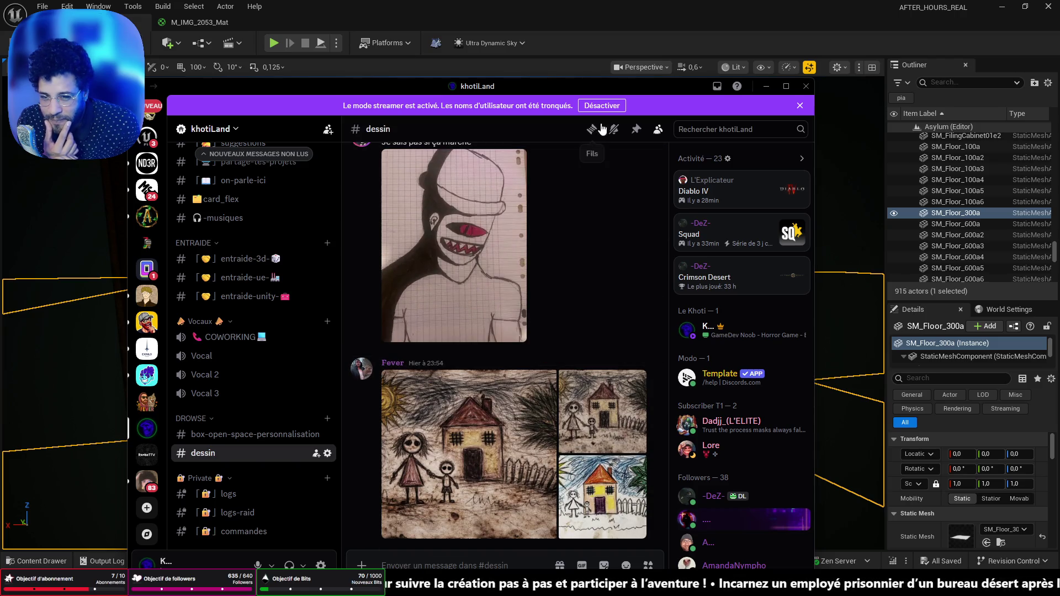
{"action": "scroll", "coordinate": [488, 289], "scroll_direction": "down", "scroll_amount": 15}
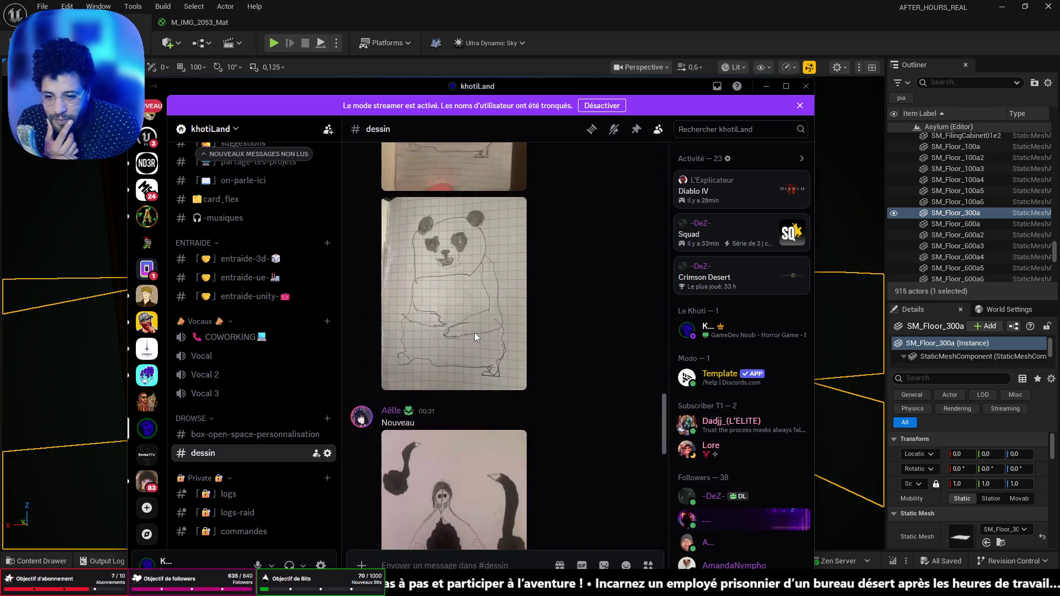
{"action": "left_click", "coordinate": [766, 86]}
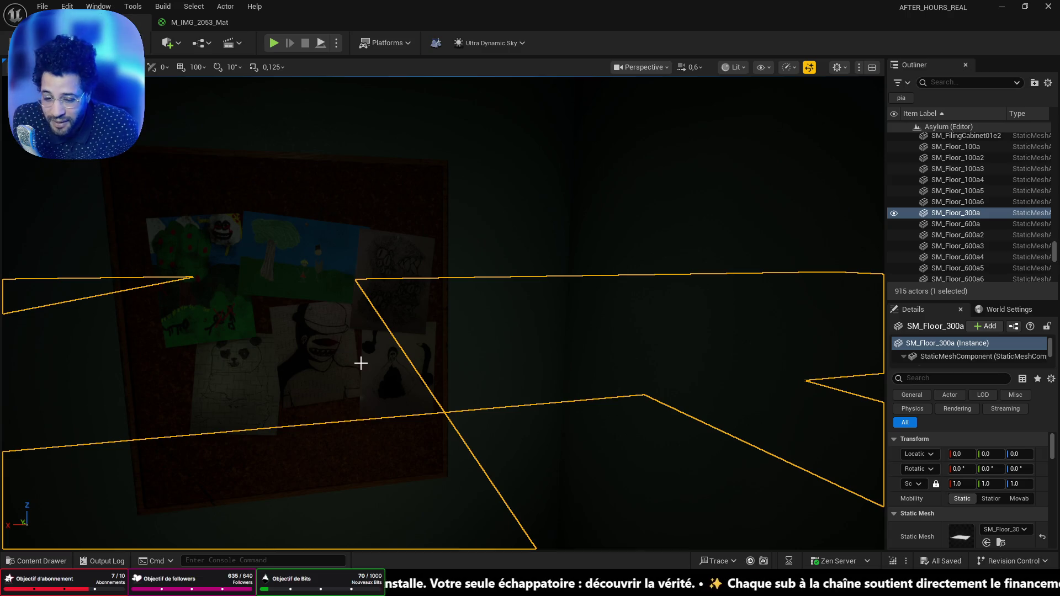
Move the camera toward the CadreLiege cork board, select it, and switch back to Discord
{"action": "mouse_move", "coordinate": [406, 373]}
{"action": "left_mouse_down"}
{"action": "mouse_move", "coordinate": [364, 354]}
{"action": "mouse_move", "coordinate": [386, 337]}
{"action": "left_mouse_up"}
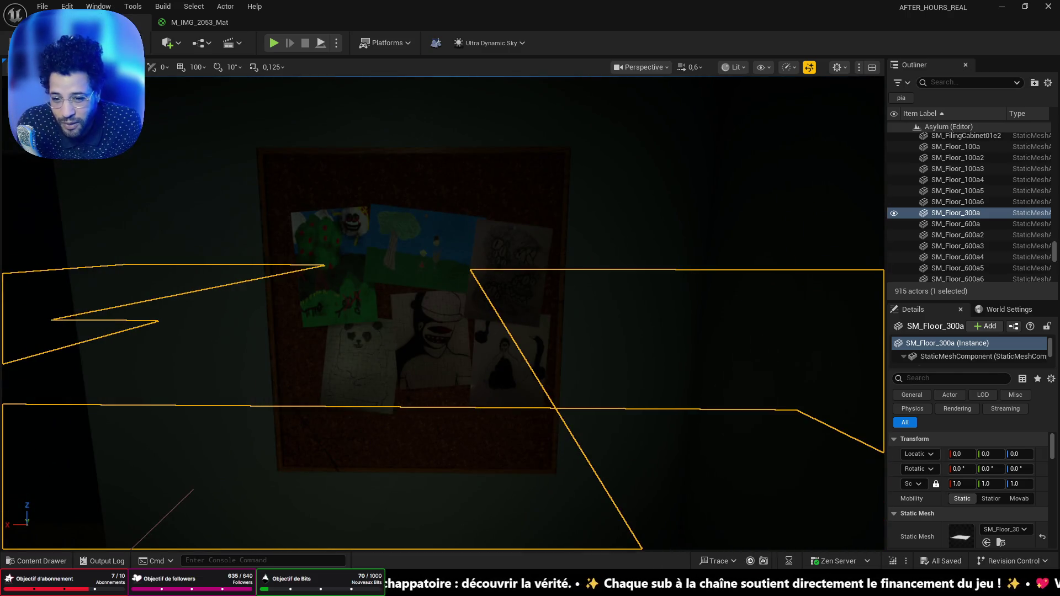
{"action": "left_click", "coordinate": [403, 436]}
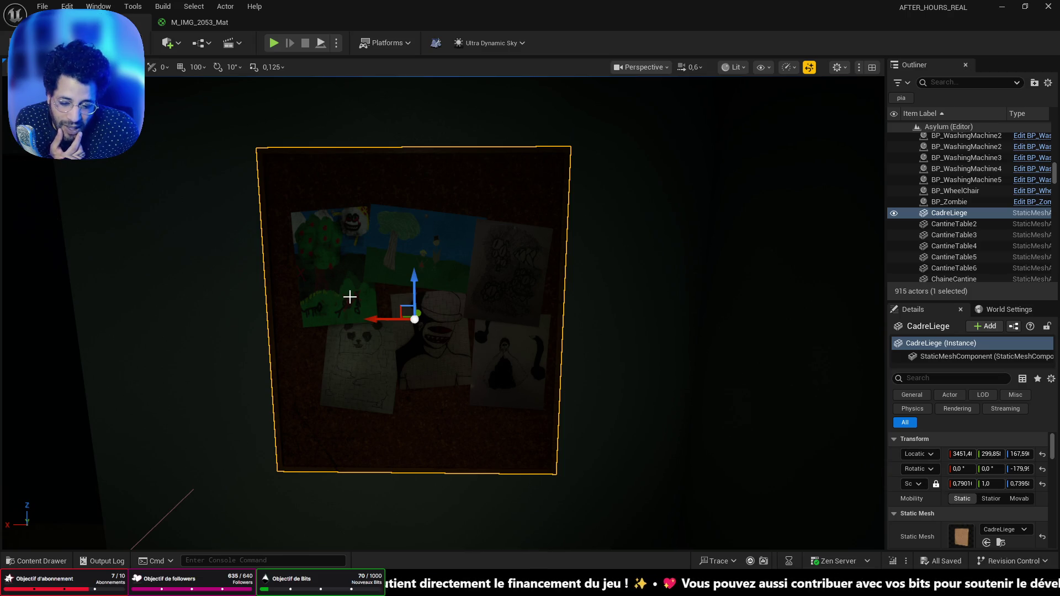
{"action": "key", "text": "alt+Tab"}
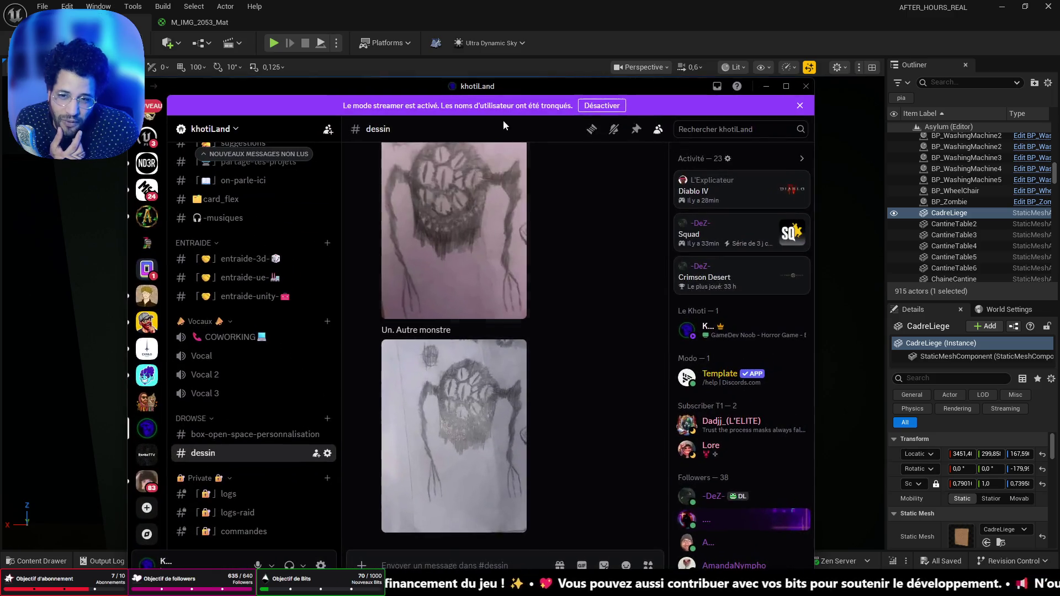
{"action": "key", "text": "alt+Tab"}
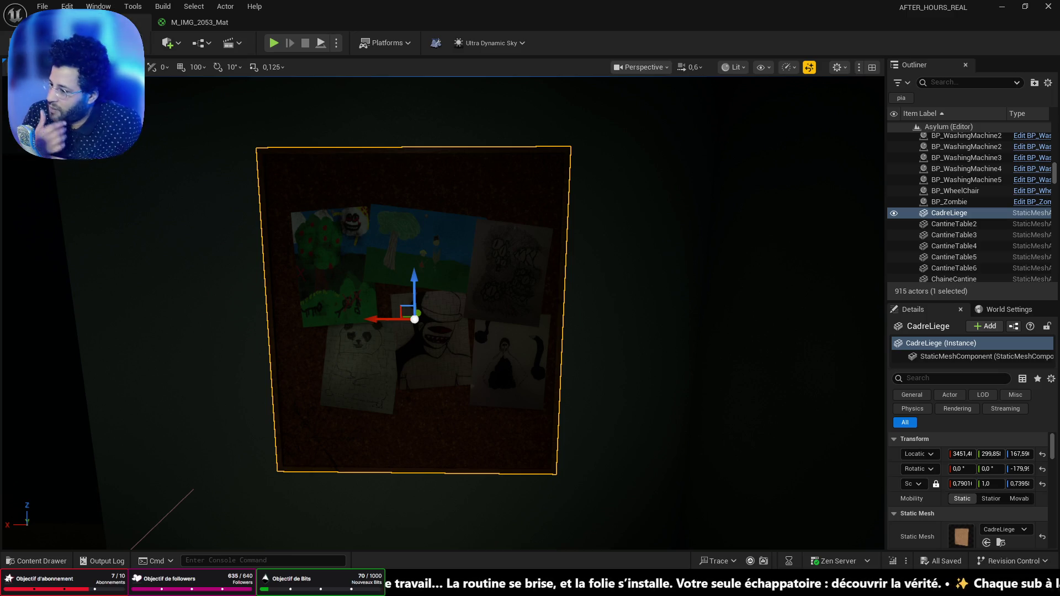
{"action": "key", "text": "alt+Tab"}
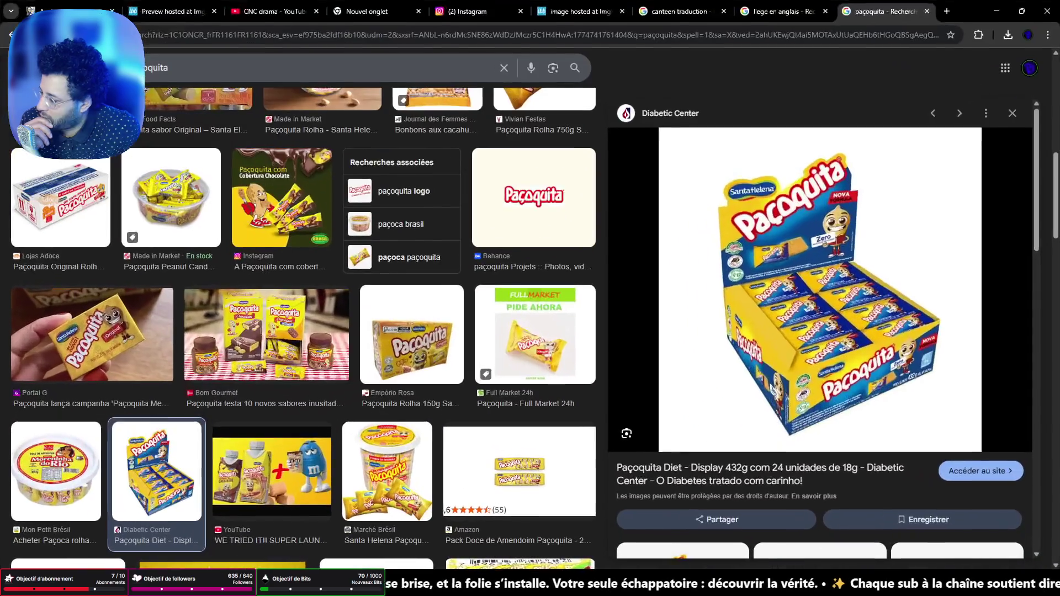
{"action": "left_click", "coordinate": [988, 6]}
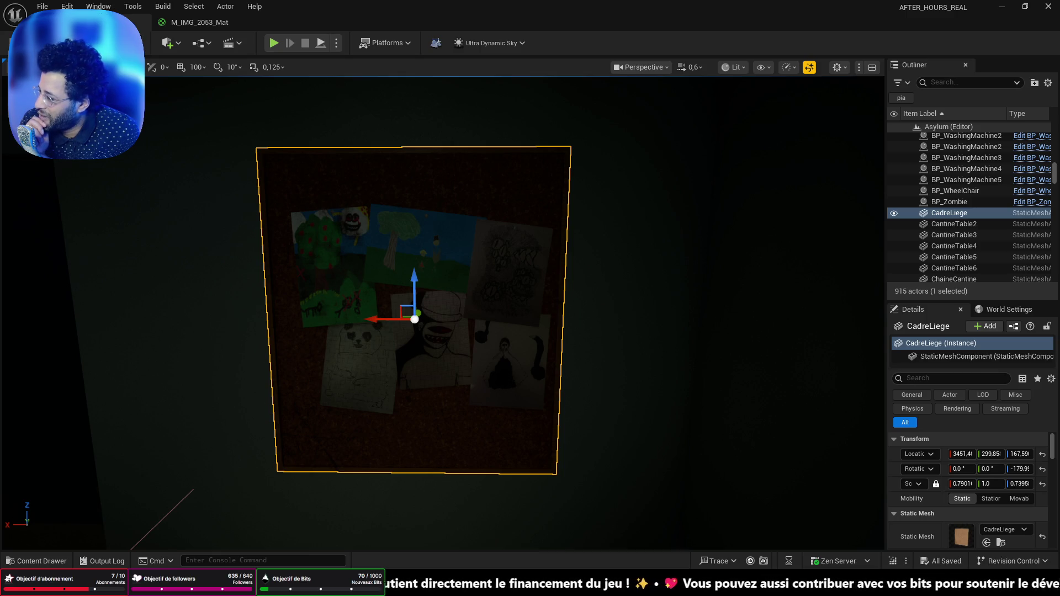
{"action": "key", "text": "alt+Tab"}
{"action": "left_click_drag", "start_coordinate": [492, 101], "coordinate": [560, 128]}
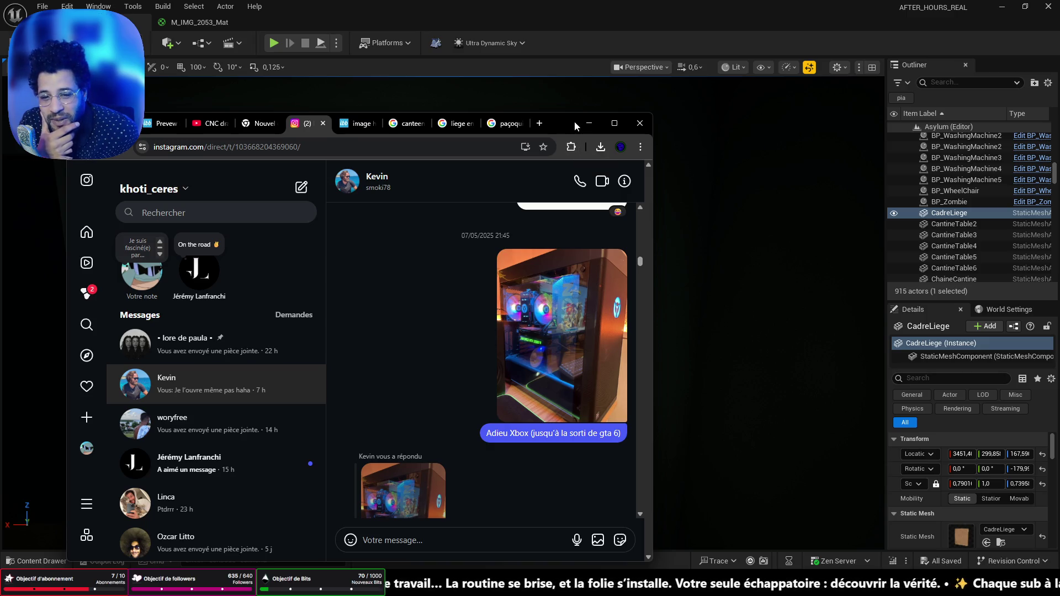
{"action": "left_click_drag", "start_coordinate": [569, 119], "coordinate": [370, 124]}
{"action": "left_click", "coordinate": [401, 127]}
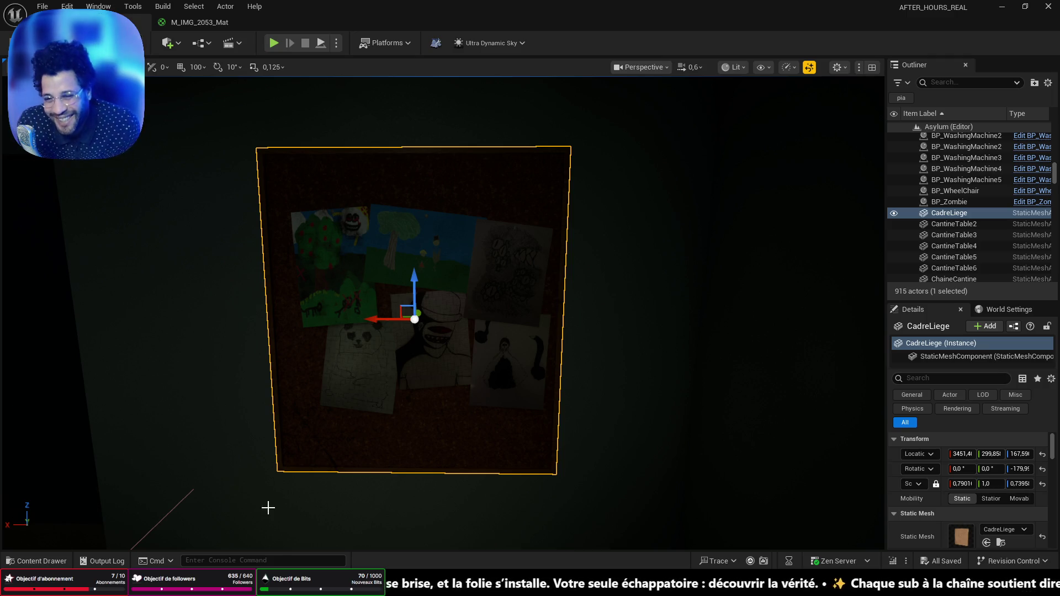
Fly the camera from the CadreLiege cork board into the wheelchair waiting room
{"action": "left_click_drag", "start_coordinate": [268, 508], "coordinate": [269, 508]}
{"action": "left_click_drag", "start_coordinate": [237, 433], "coordinate": [240, 411]}
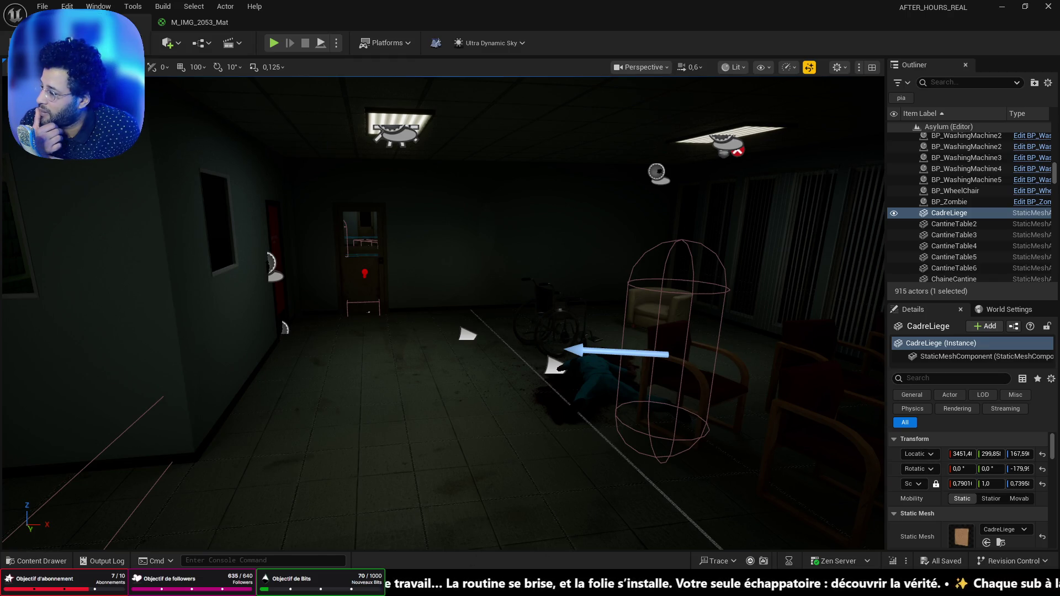
Bring up a Chrome window, load the Twitch bookmark, and maximise the window
{"action": "key", "text": "alt+Tab"}
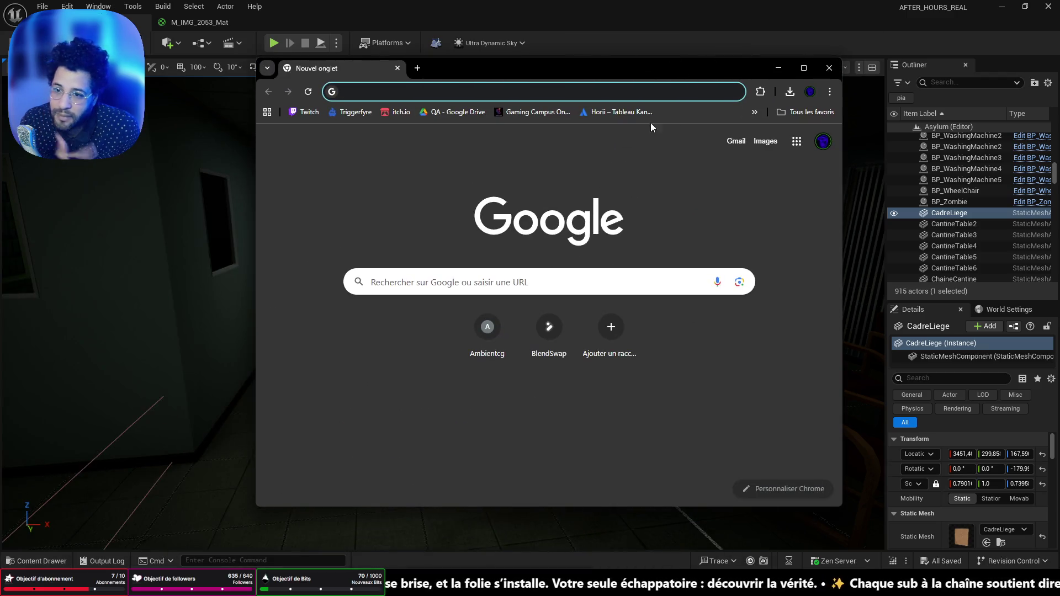
{"action": "left_click", "coordinate": [303, 112]}
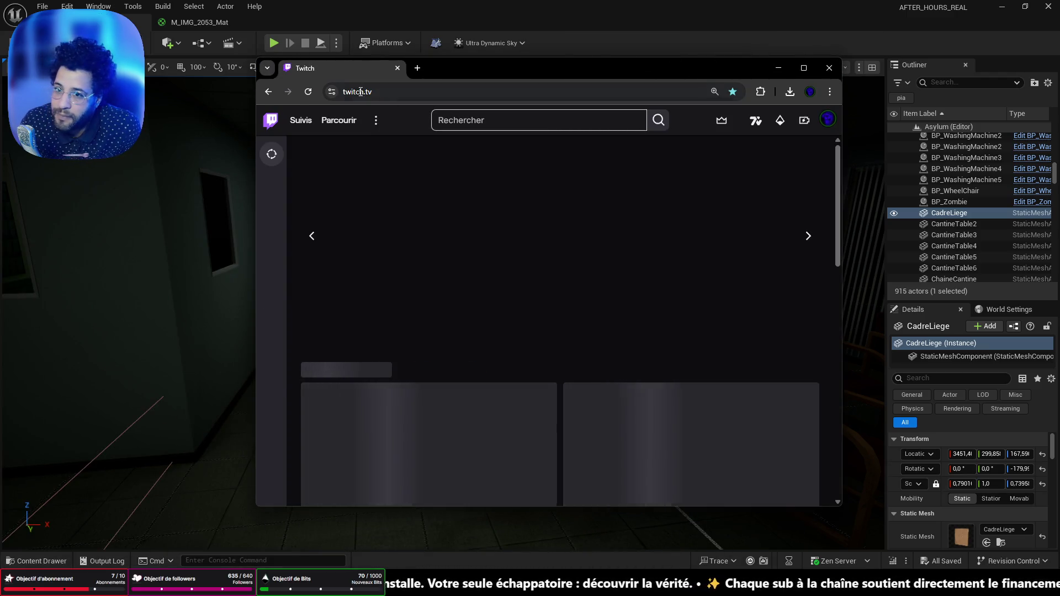
{"action": "right_click", "coordinate": [345, 65]}
{"action": "left_click", "coordinate": [595, 193]}
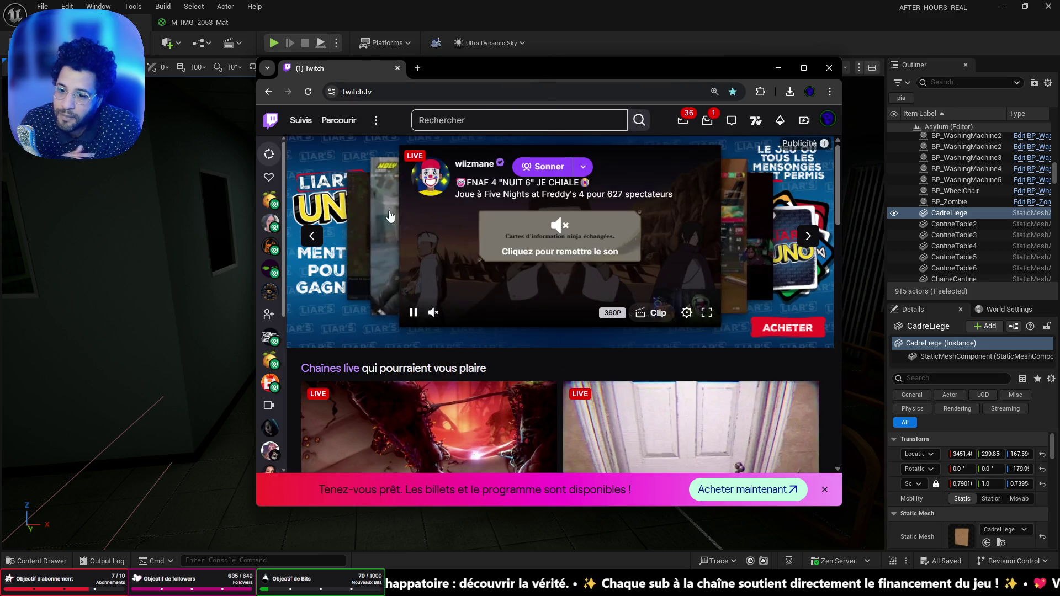
{"action": "double_click", "coordinate": [611, 68]}
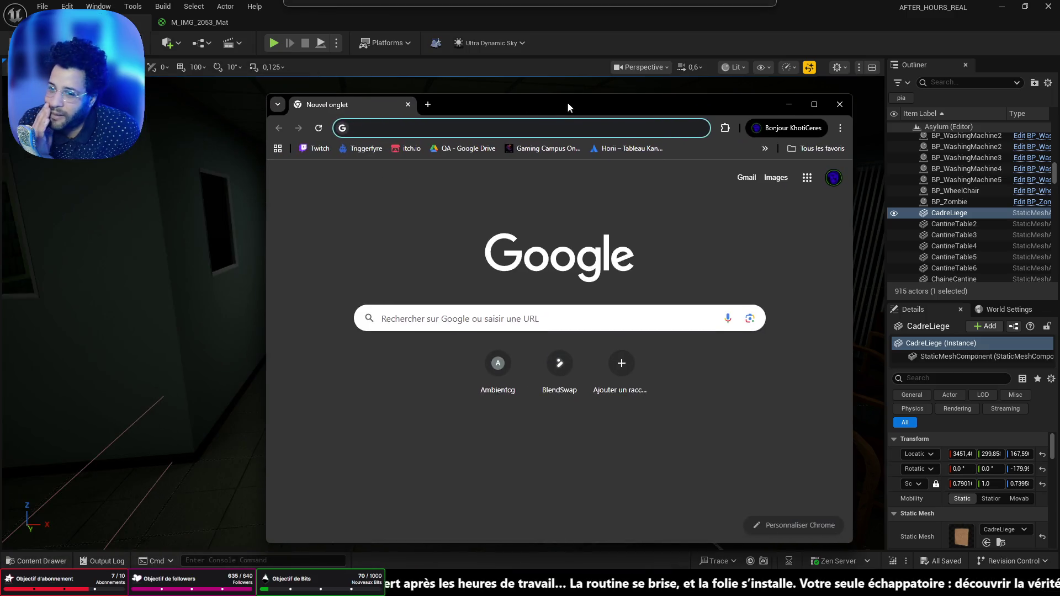
Load Twitch full screen and open the Développement de logiciels et de jeux category from Parcourir
{"action": "left_click", "coordinate": [317, 150]}
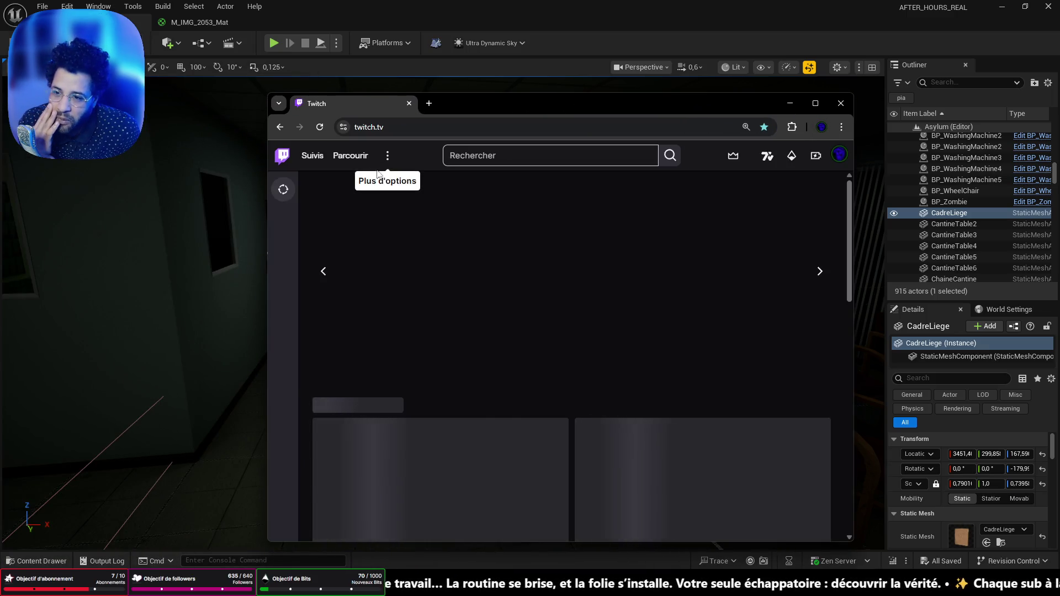
{"action": "double_click", "coordinate": [505, 101]}
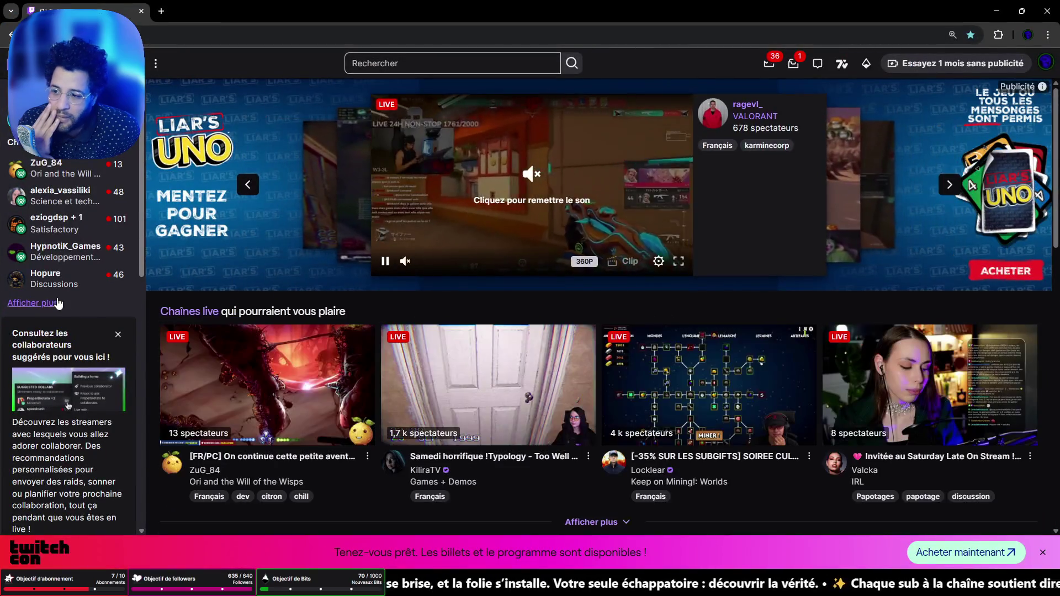
{"action": "mouse_move", "coordinate": [77, 373]}
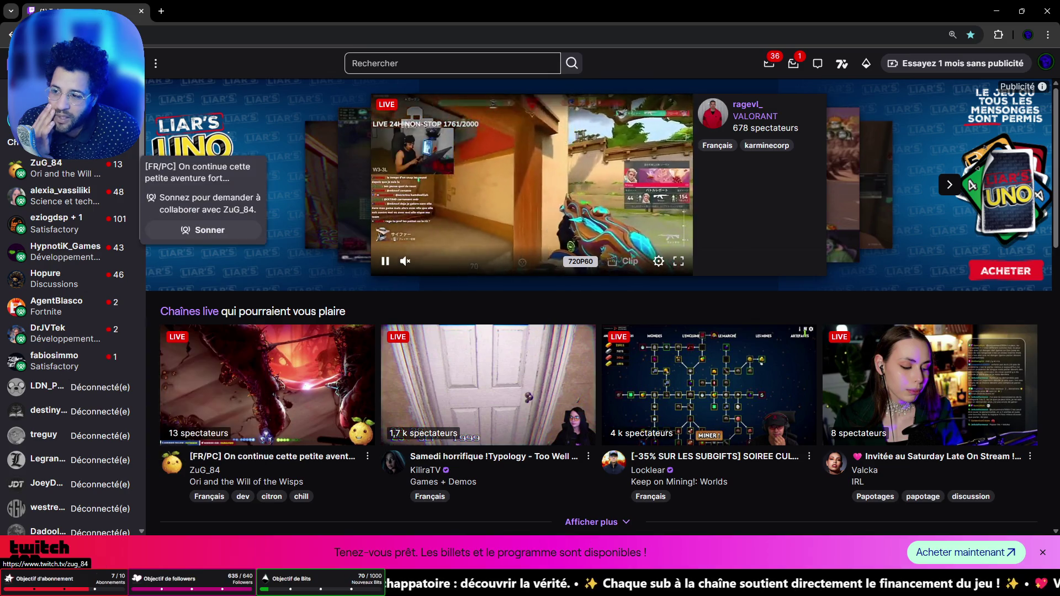
{"action": "left_click", "coordinate": [95, 63]}
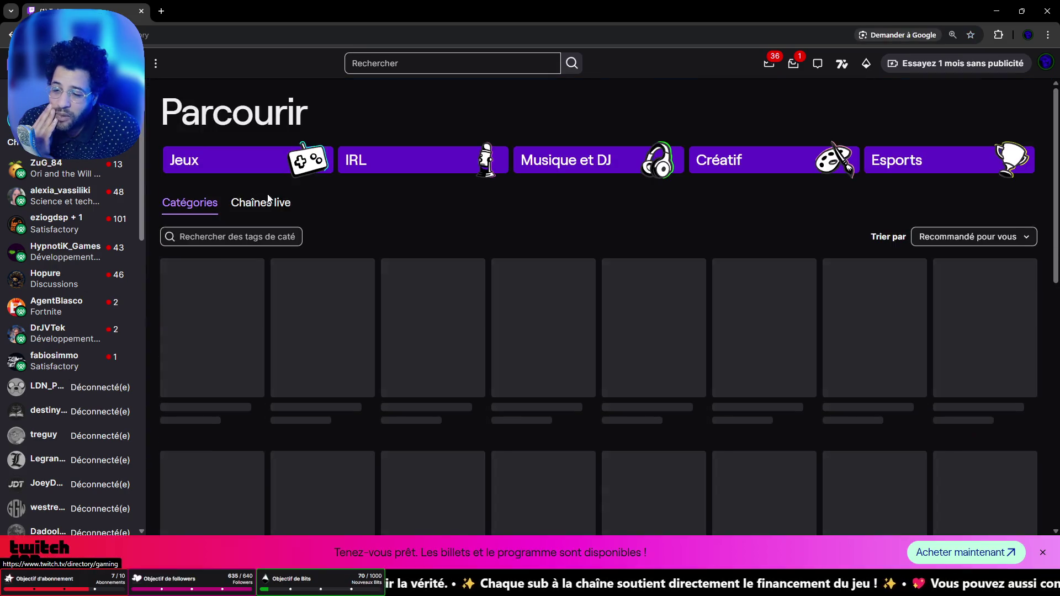
{"action": "left_click", "coordinate": [243, 296]}
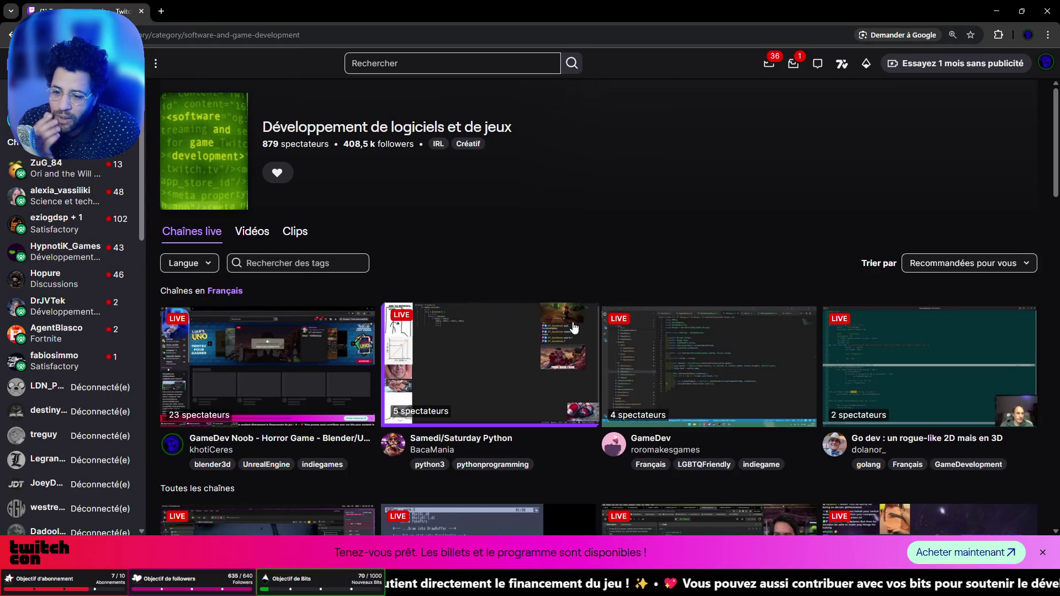
Filter the category's live channels to the Français language
{"action": "scroll", "coordinate": [497, 314], "scroll_direction": "down", "scroll_amount": 7}
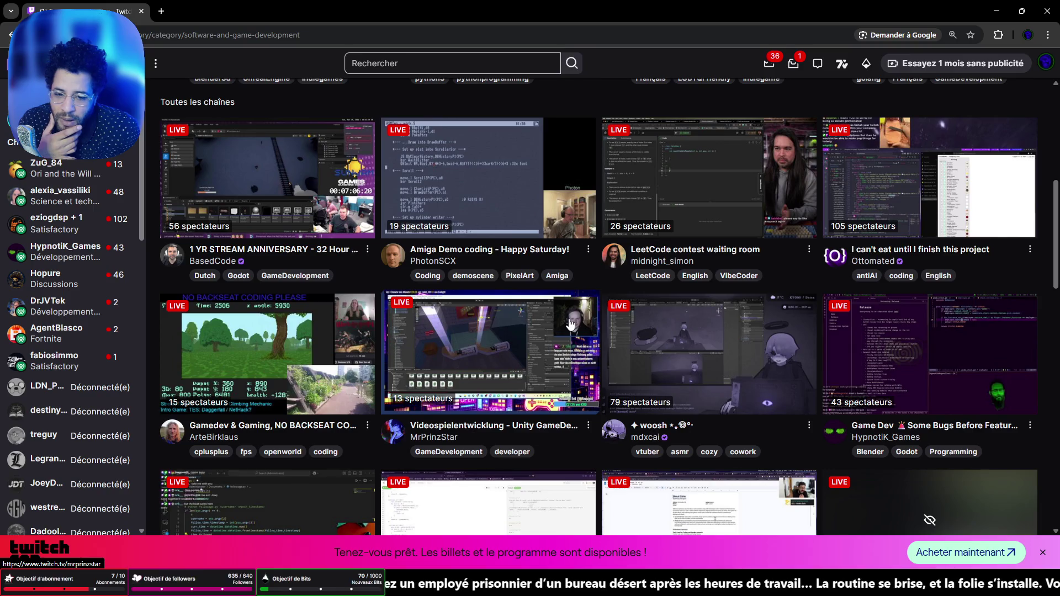
{"action": "scroll", "coordinate": [570, 324], "scroll_direction": "up", "scroll_amount": 7}
{"action": "left_click", "coordinate": [190, 264]}
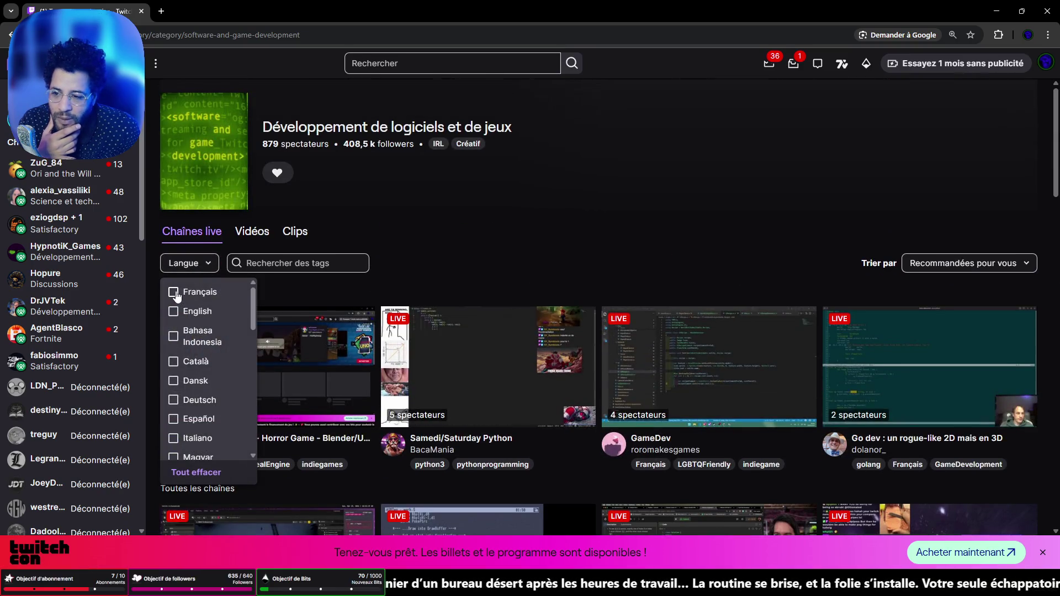
{"action": "left_click", "coordinate": [176, 293]}
{"action": "left_click", "coordinate": [483, 225]}
{"action": "scroll", "coordinate": [478, 228], "scroll_direction": "down", "scroll_amount": 2}
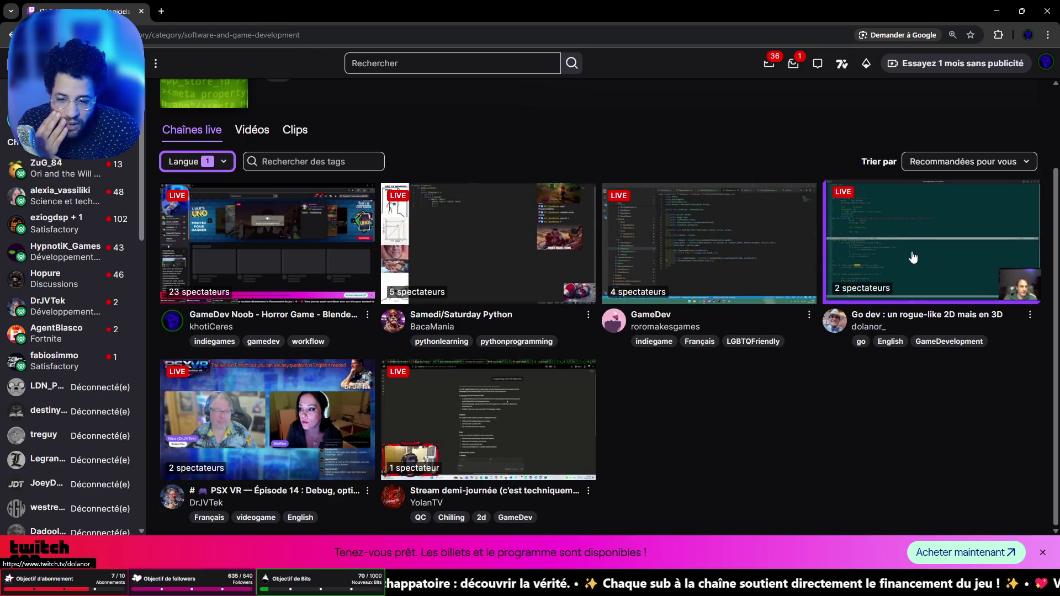
Watch the GameDev live stream, dismiss the collaboration prompt, and open the QA Drive folder in a new tab
{"action": "left_click", "coordinate": [686, 290]}
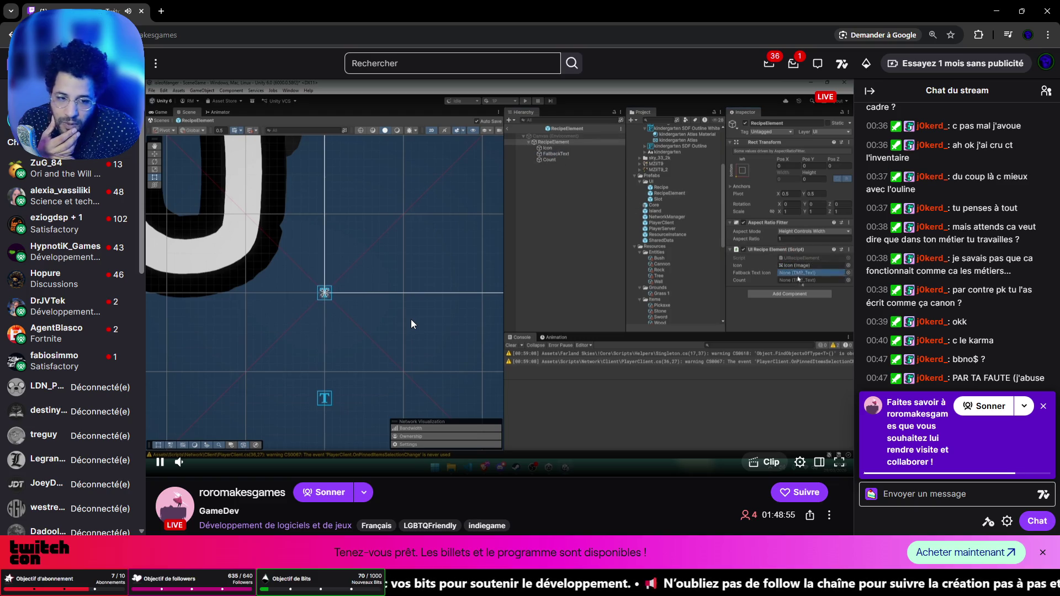
{"action": "scroll", "coordinate": [535, 320], "scroll_direction": "down", "scroll_amount": 3}
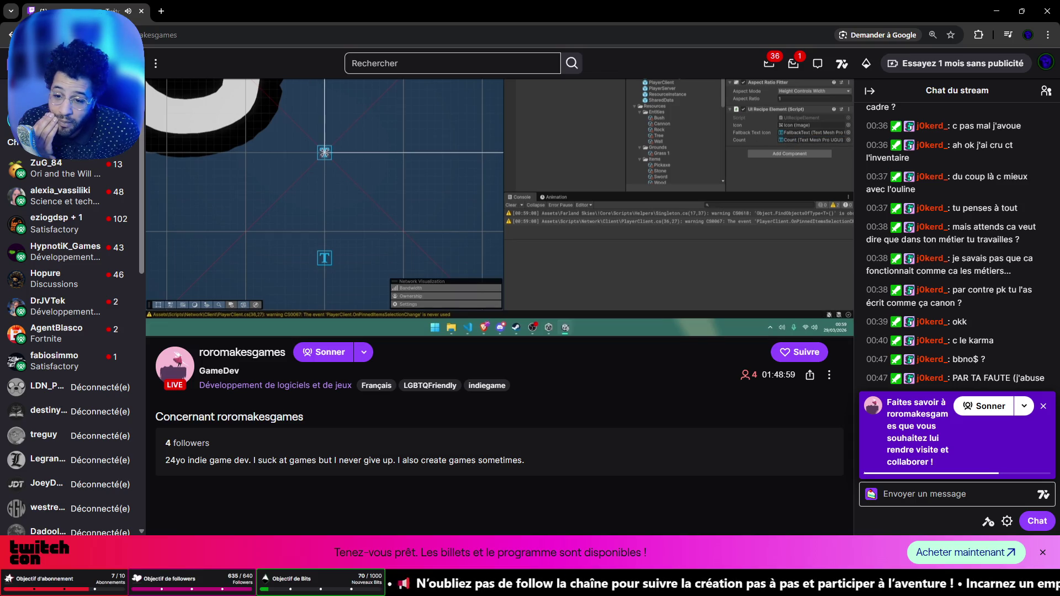
{"action": "scroll", "coordinate": [439, 356], "scroll_direction": "up", "scroll_amount": 3}
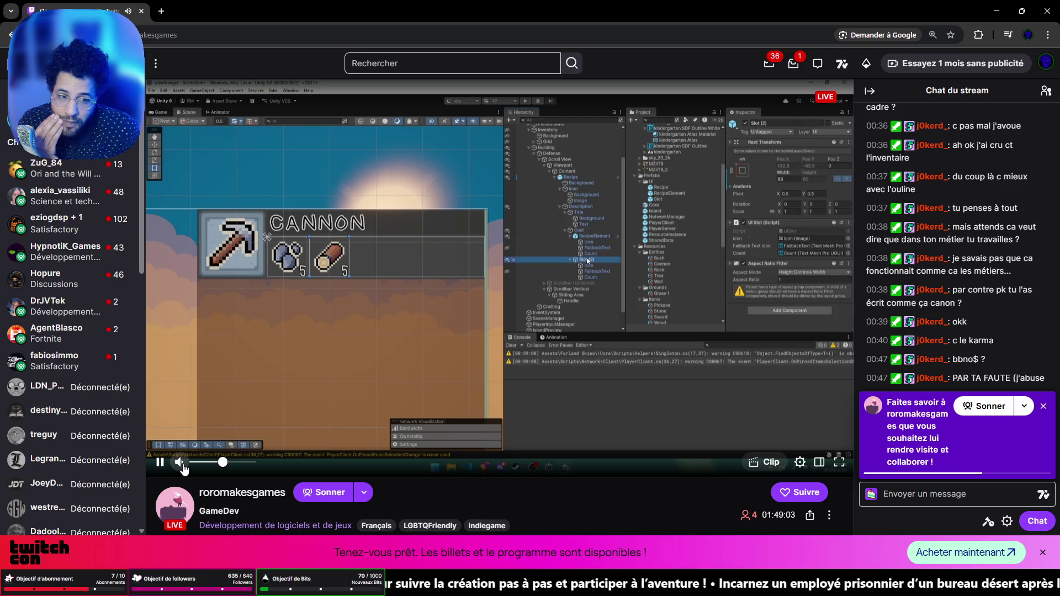
{"action": "scroll", "coordinate": [183, 469], "scroll_direction": "down", "scroll_amount": 3}
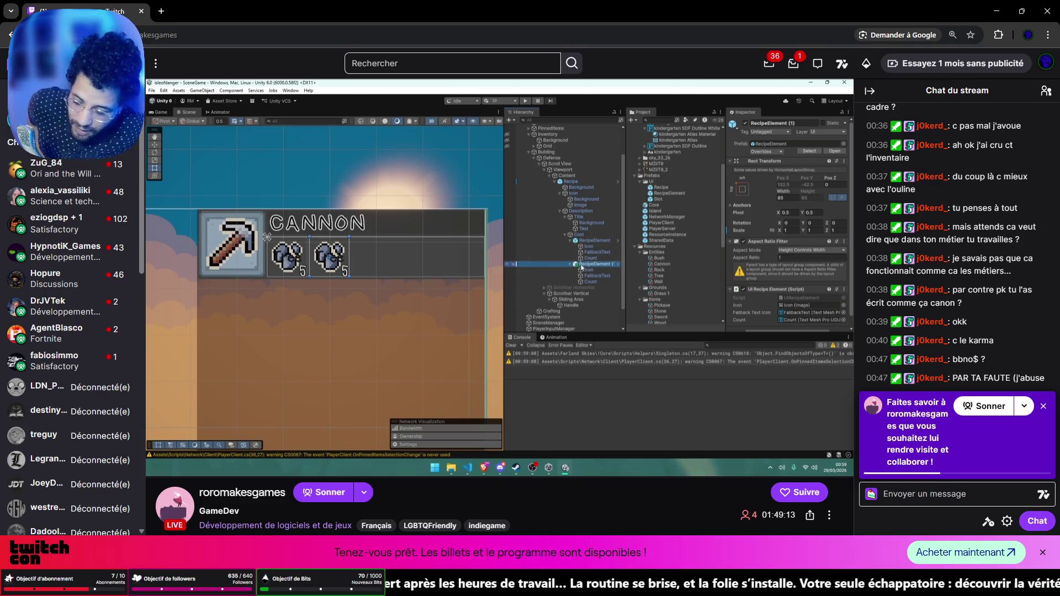
{"action": "mouse_move", "coordinate": [511, 588]}
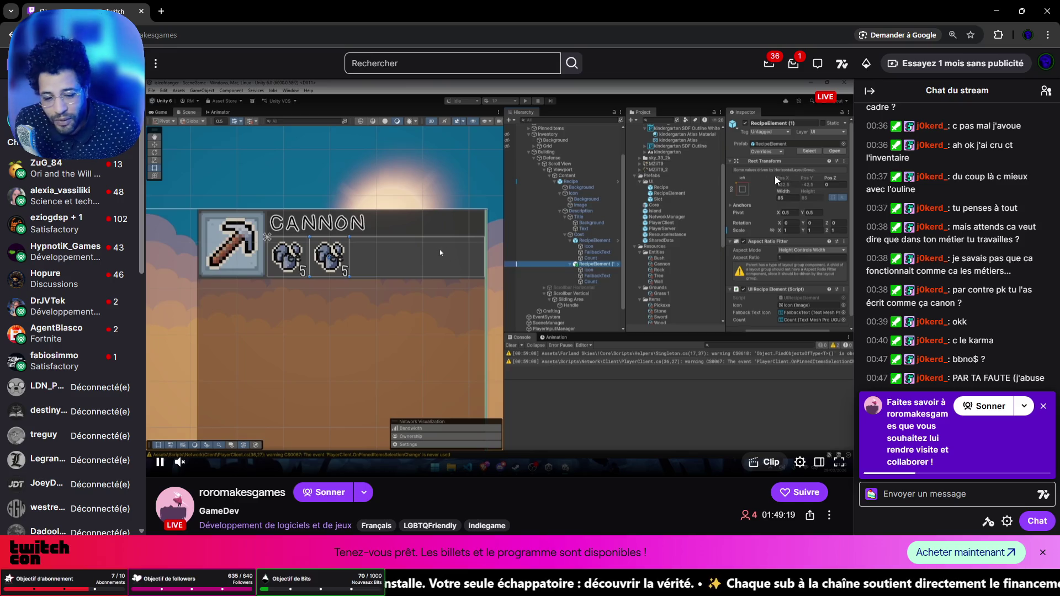
{"action": "left_click", "coordinate": [1043, 407]}
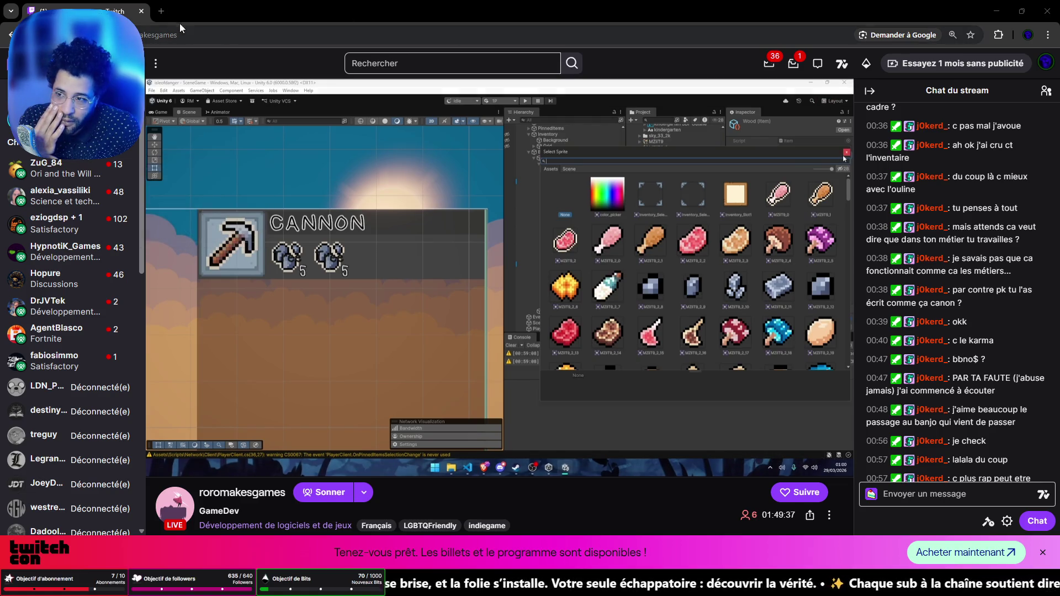
{"action": "key", "text": "ctrl+t"}
{"action": "left_click", "coordinate": [187, 57]}
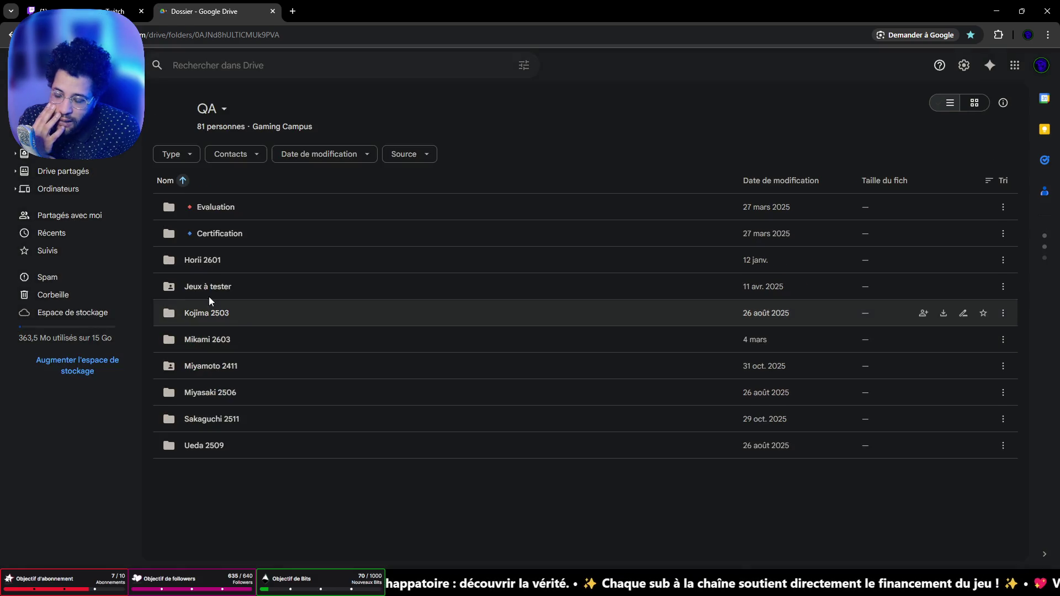
Go through Horii 2601 > Supports de cours > course > Brouillon Livrables > student folder to the QA certification doc
{"action": "double_click", "coordinate": [205, 260]}
{"action": "mouse_move", "coordinate": [227, 242]}
{"action": "left_mouse_down"}
{"action": "mouse_move", "coordinate": [227, 229]}
{"action": "mouse_move", "coordinate": [219, 266]}
{"action": "left_mouse_up"}
{"action": "double_click", "coordinate": [218, 264]}
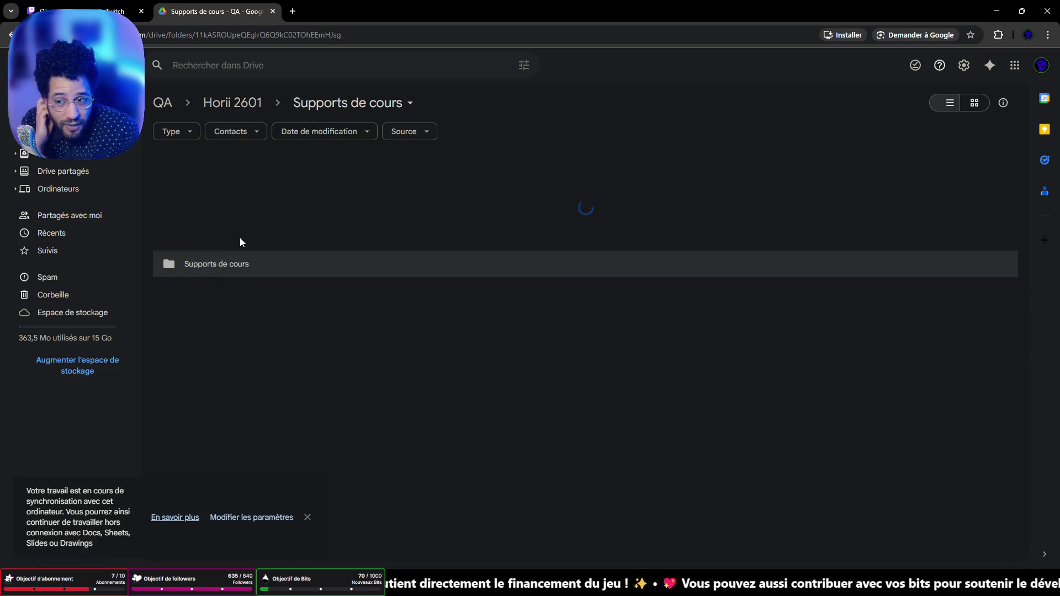
{"action": "double_click", "coordinate": [236, 185]}
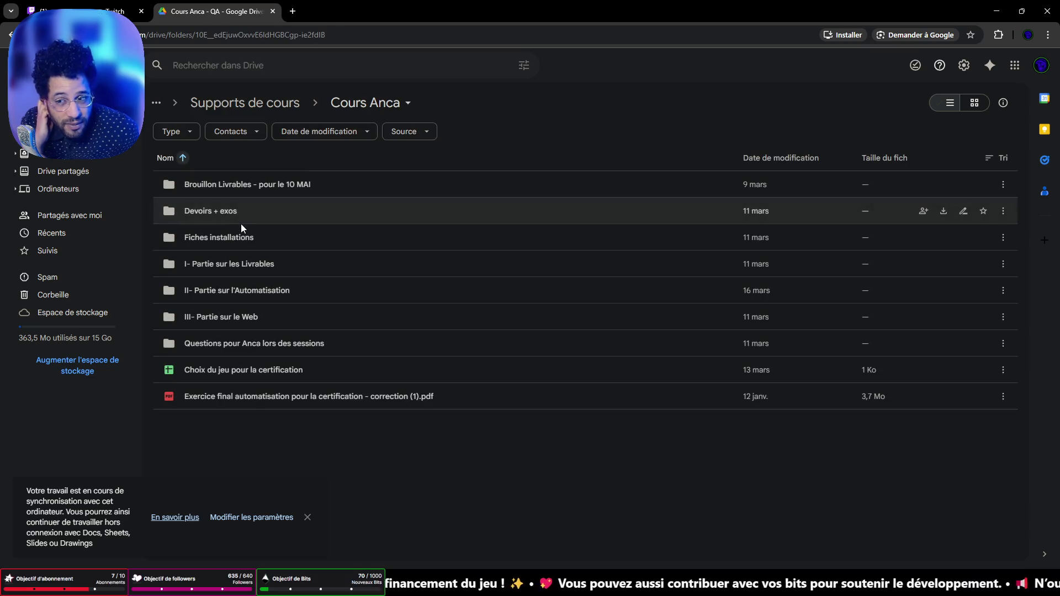
{"action": "double_click", "coordinate": [264, 189]}
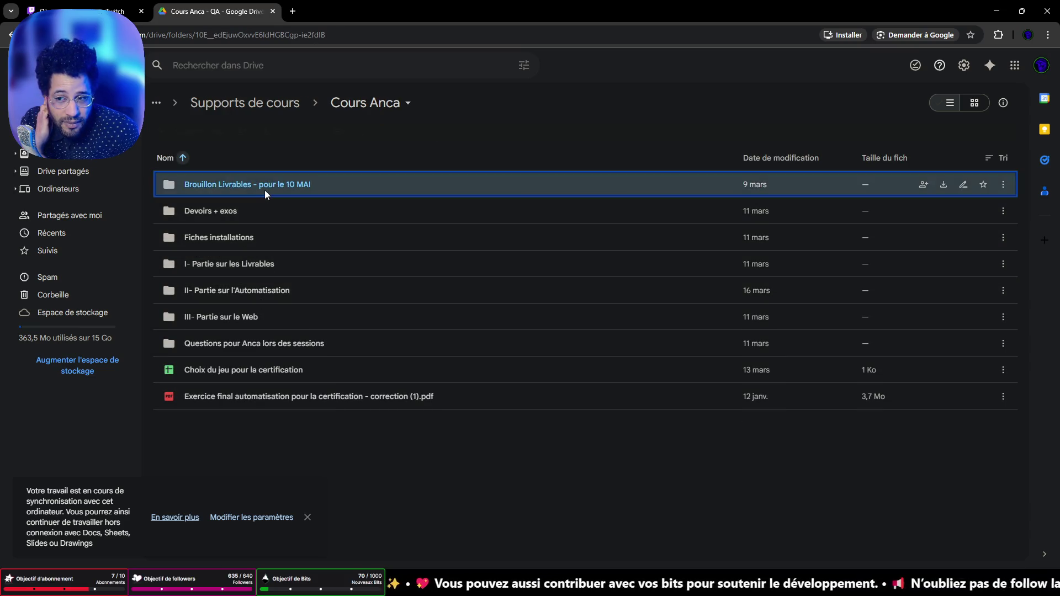
{"action": "left_click", "coordinate": [251, 269]}
{"action": "double_click", "coordinate": [251, 263]}
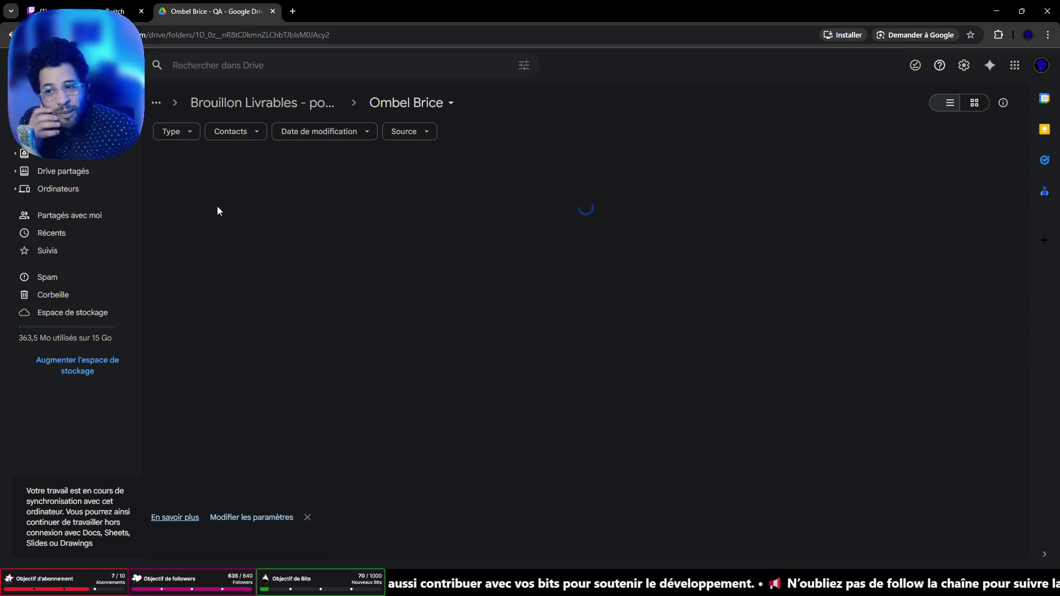
{"action": "double_click", "coordinate": [274, 187]}
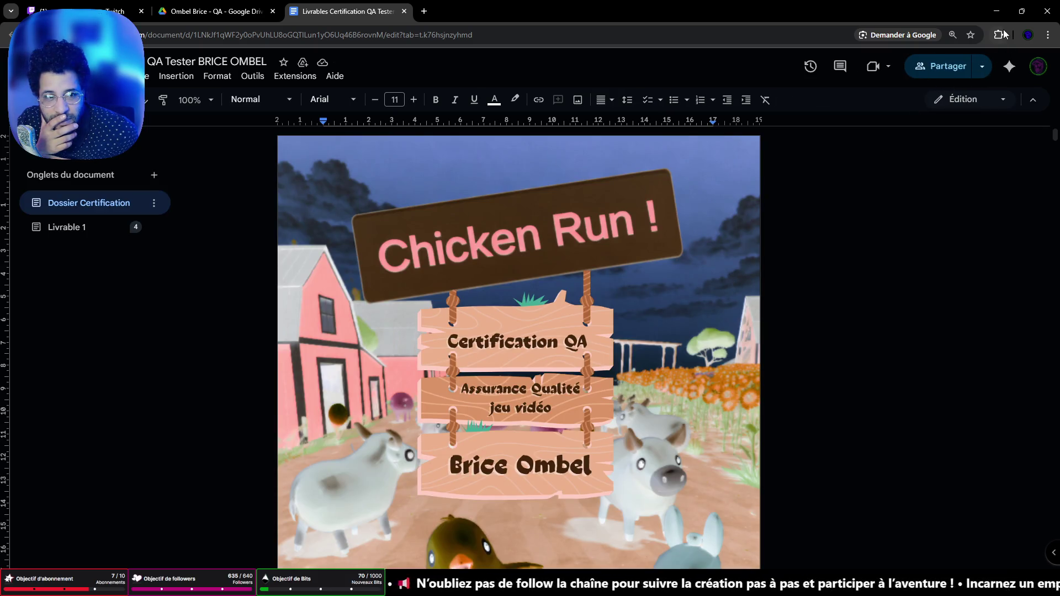
Turn off Dark Reader's dark mode for the Google Doc
{"action": "left_click", "coordinate": [1000, 34]}
{"action": "left_click", "coordinate": [902, 120]}
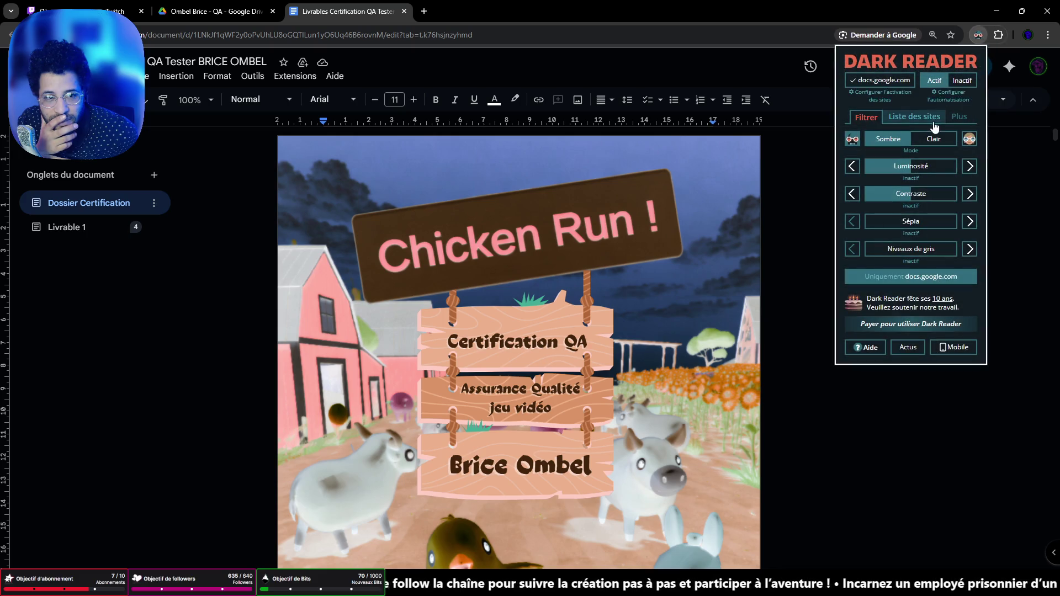
{"action": "left_click", "coordinate": [962, 80]}
Read the certification document down to the Playtest section, then minimize Chrome
{"action": "scroll", "coordinate": [778, 383], "scroll_direction": "down", "scroll_amount": 5}
{"action": "scroll", "coordinate": [779, 383], "scroll_direction": "up", "scroll_amount": 5}
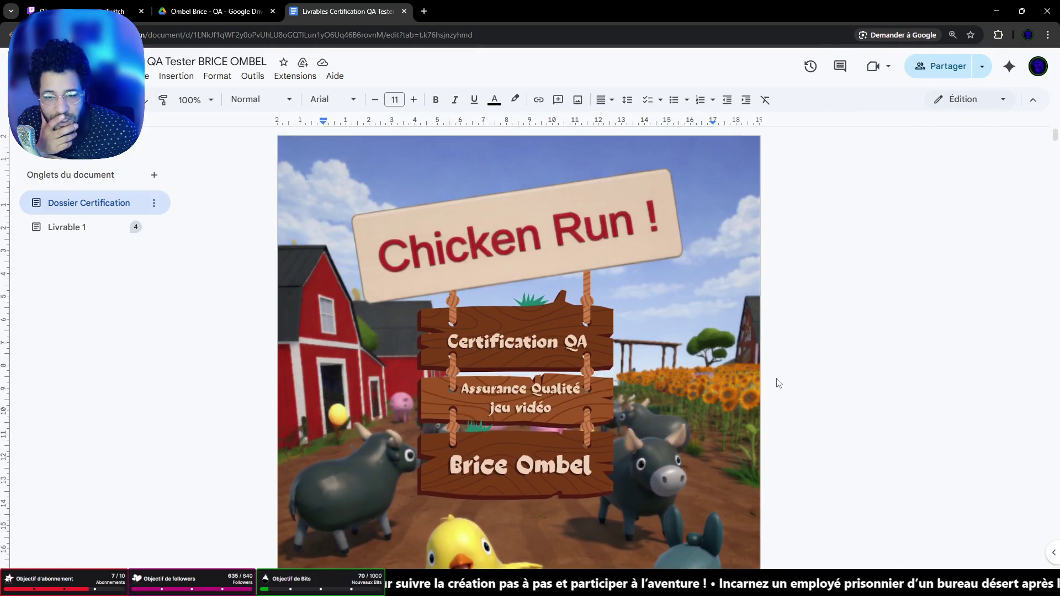
{"action": "scroll", "coordinate": [779, 383], "scroll_direction": "down", "scroll_amount": 20}
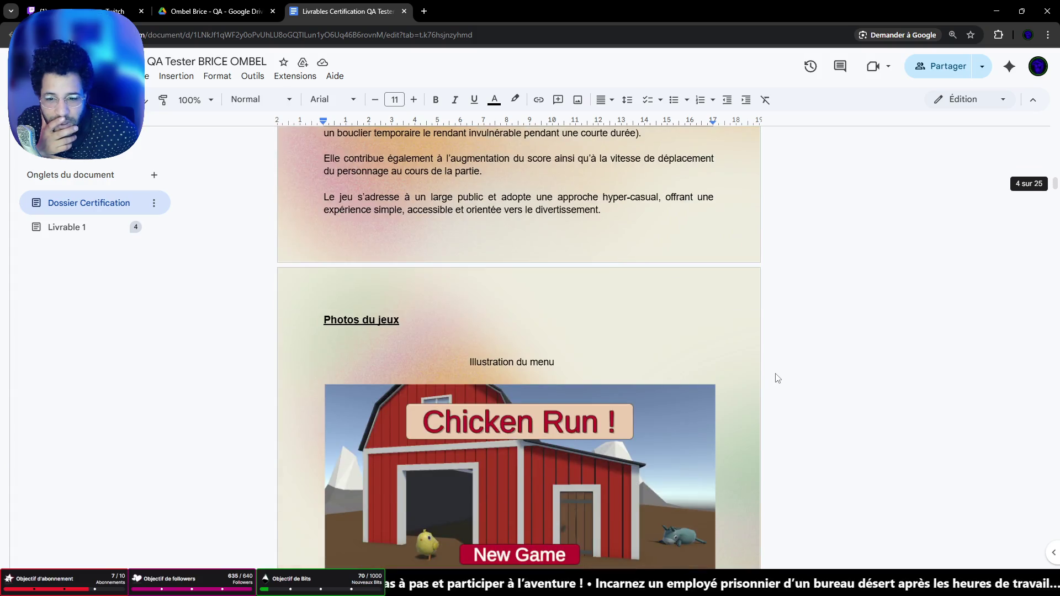
{"action": "scroll", "coordinate": [778, 378], "scroll_direction": "down", "scroll_amount": 20}
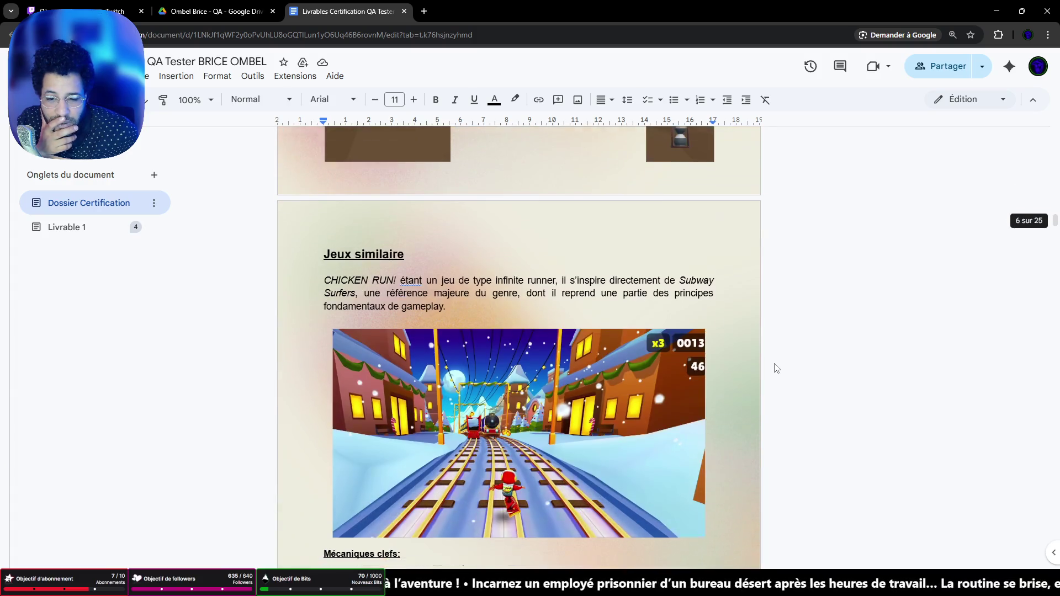
{"action": "scroll", "coordinate": [776, 368], "scroll_direction": "down", "scroll_amount": 20}
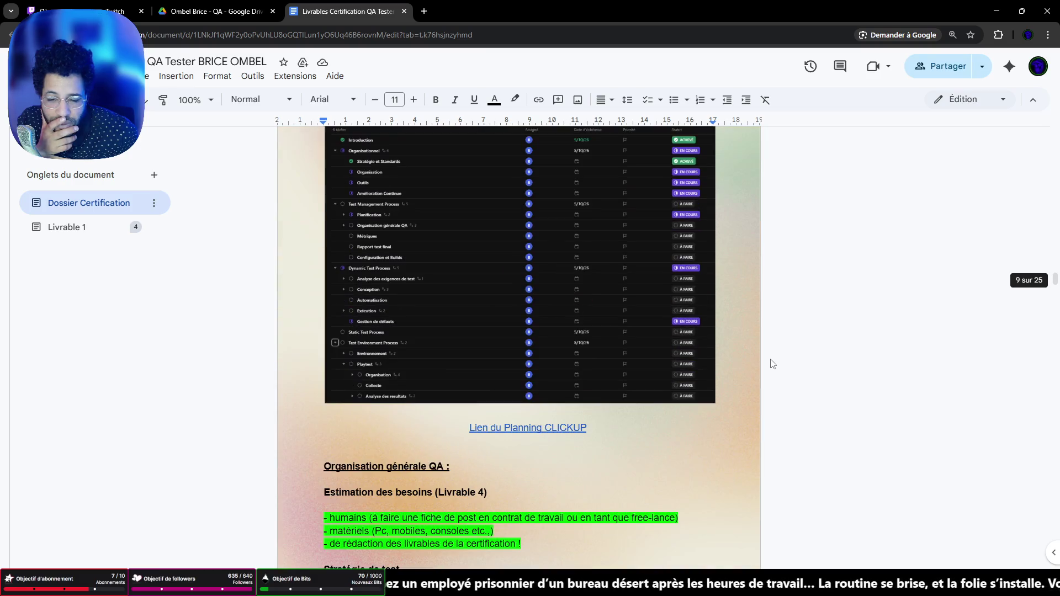
{"action": "scroll", "coordinate": [772, 363], "scroll_direction": "down", "scroll_amount": 20}
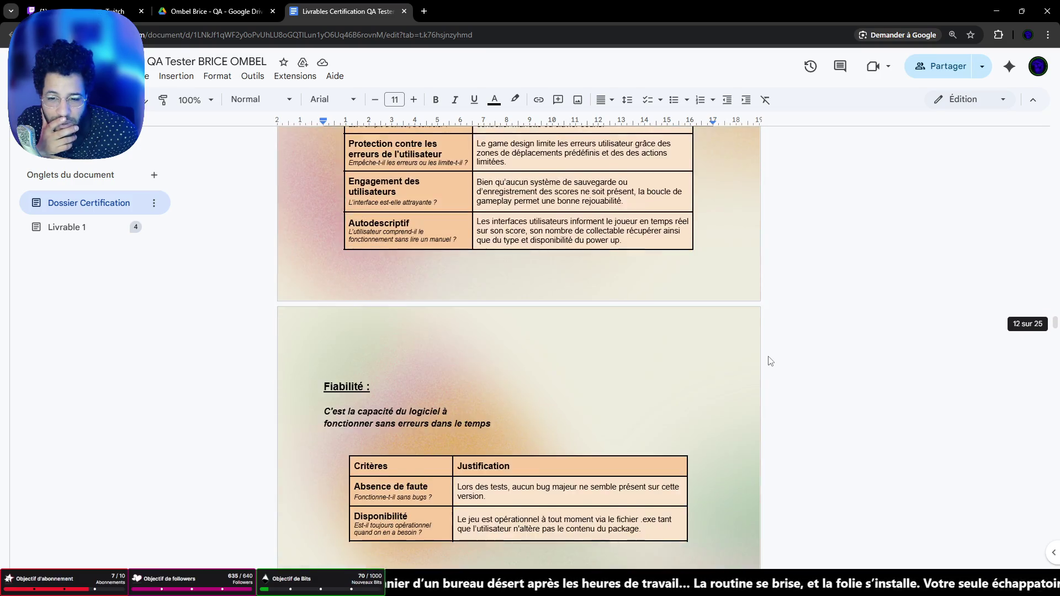
{"action": "scroll", "coordinate": [771, 362], "scroll_direction": "down", "scroll_amount": 20}
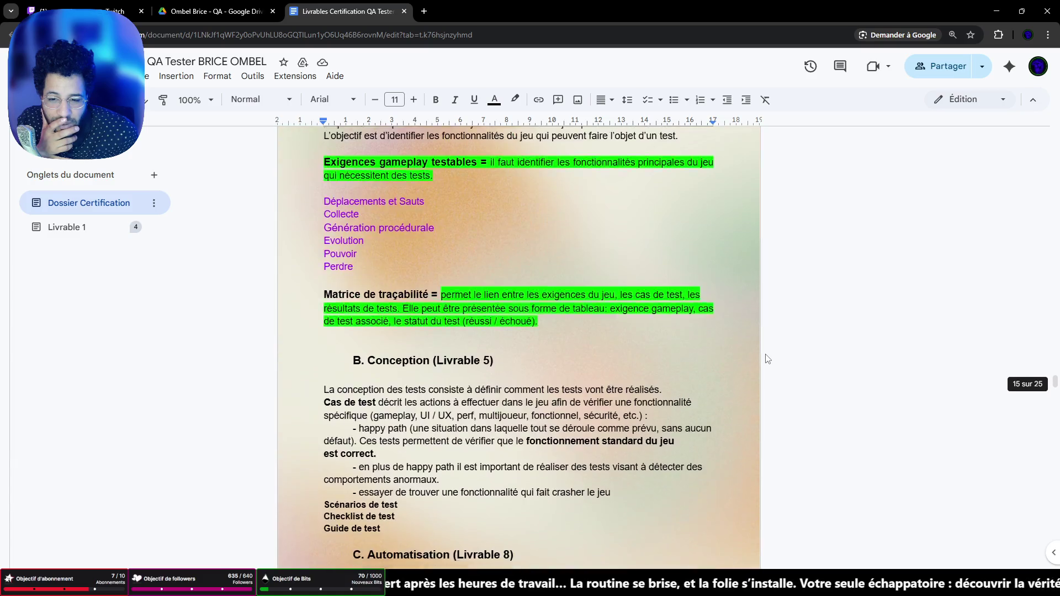
{"action": "scroll", "coordinate": [767, 359], "scroll_direction": "down", "scroll_amount": 20}
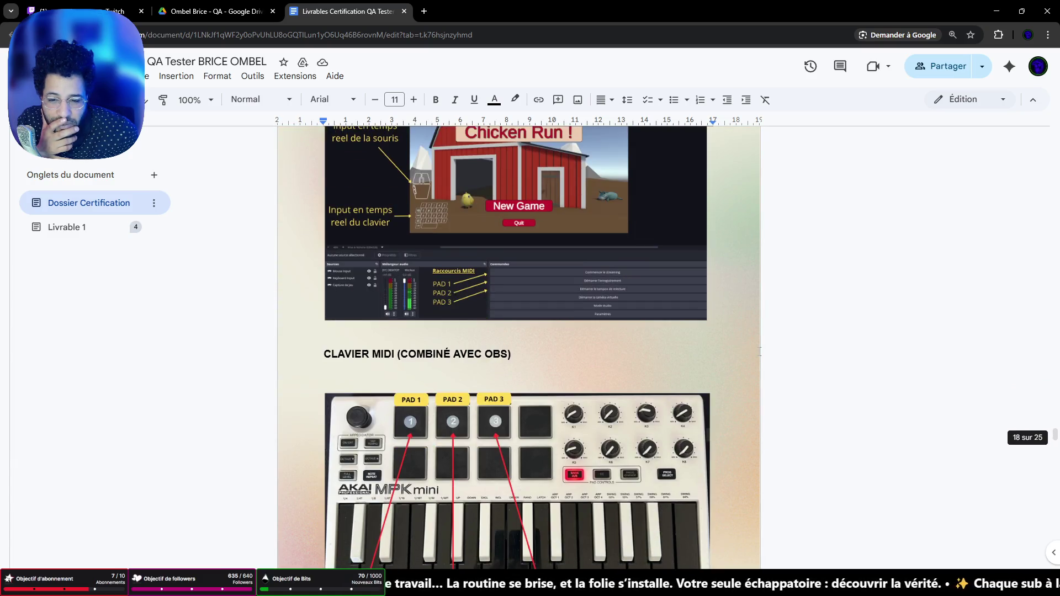
{"action": "scroll", "coordinate": [760, 352], "scroll_direction": "down", "scroll_amount": 20}
{"action": "scroll", "coordinate": [758, 352], "scroll_direction": "up", "scroll_amount": 13}
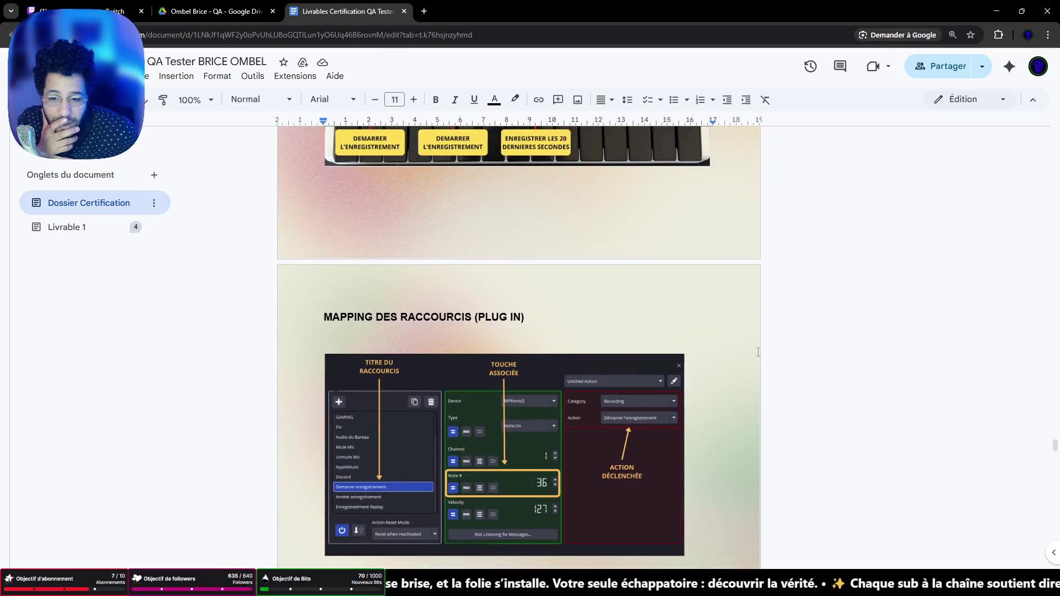
{"action": "scroll", "coordinate": [758, 352], "scroll_direction": "up", "scroll_amount": 6}
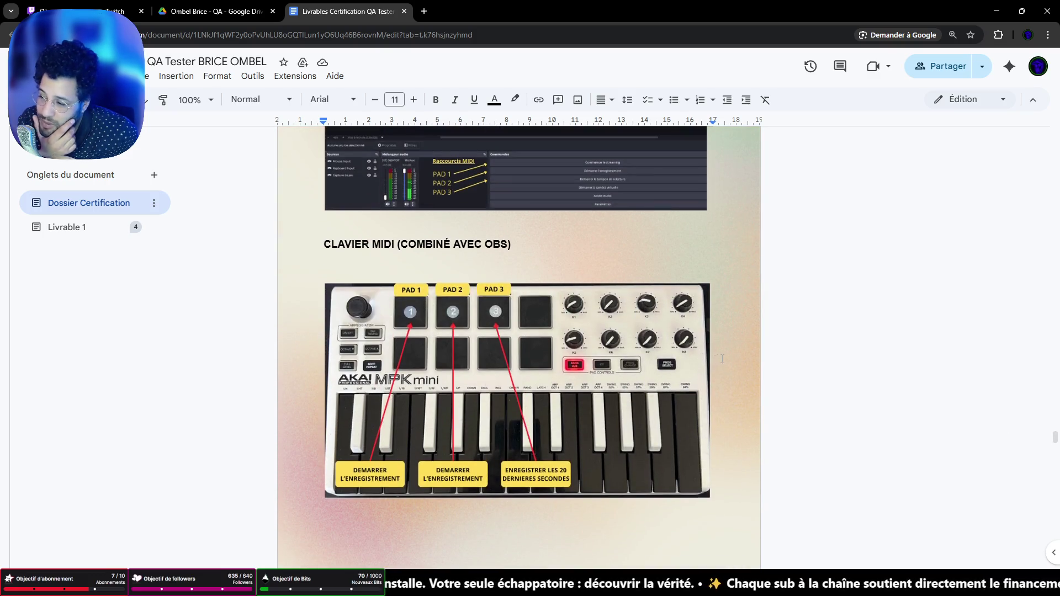
{"action": "scroll", "coordinate": [539, 301], "scroll_direction": "up", "scroll_amount": 5}
{"action": "scroll", "coordinate": [561, 380], "scroll_direction": "down", "scroll_amount": 3}
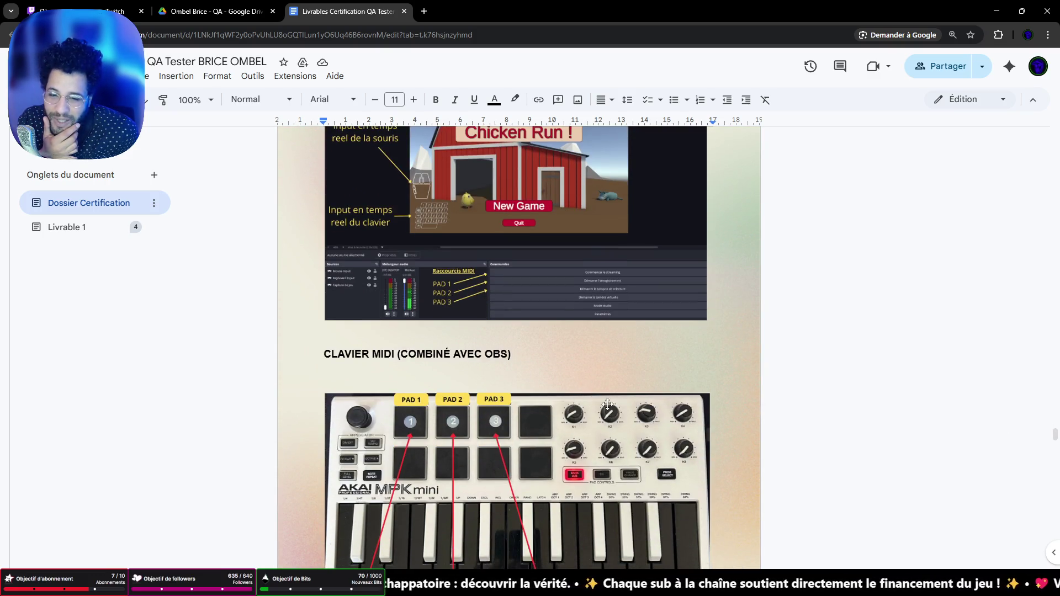
{"action": "scroll", "coordinate": [608, 404], "scroll_direction": "down", "scroll_amount": 2}
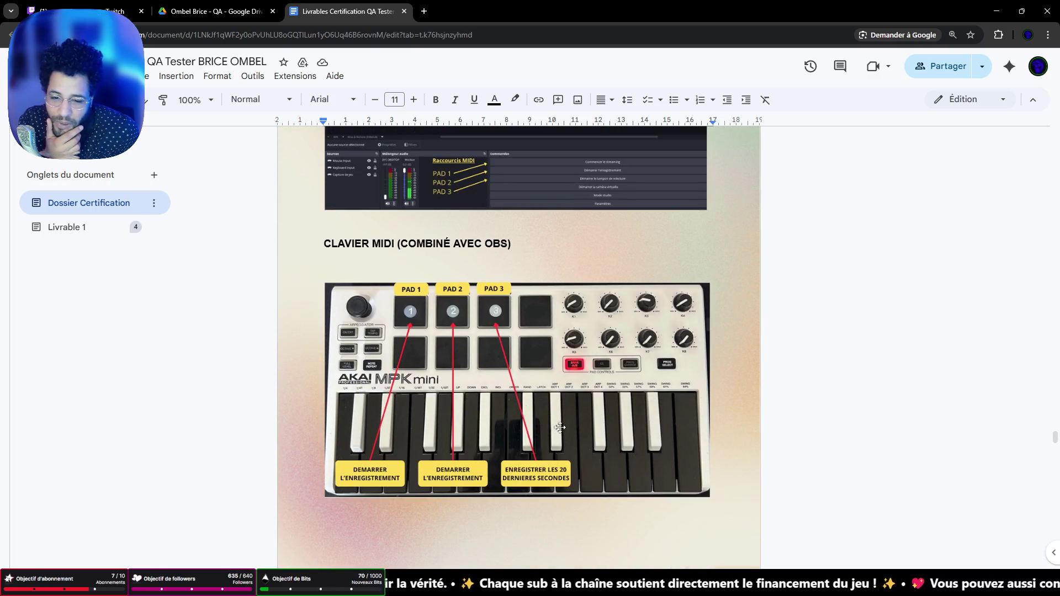
{"action": "scroll", "coordinate": [607, 422], "scroll_direction": "down", "scroll_amount": 5}
{"action": "scroll", "coordinate": [617, 420], "scroll_direction": "up", "scroll_amount": 4}
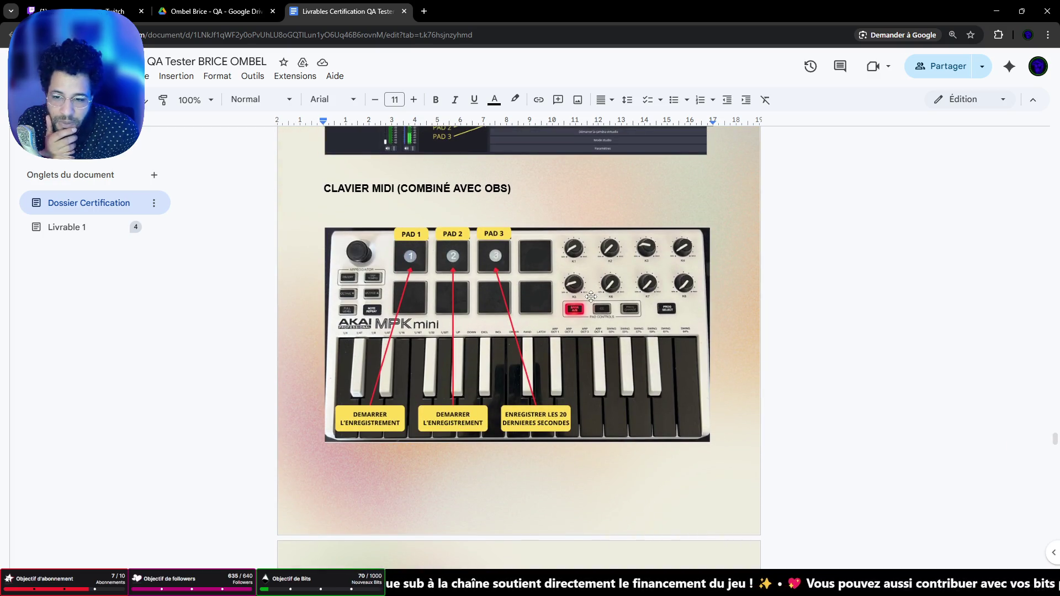
{"action": "scroll", "coordinate": [640, 343], "scroll_direction": "down", "scroll_amount": 20}
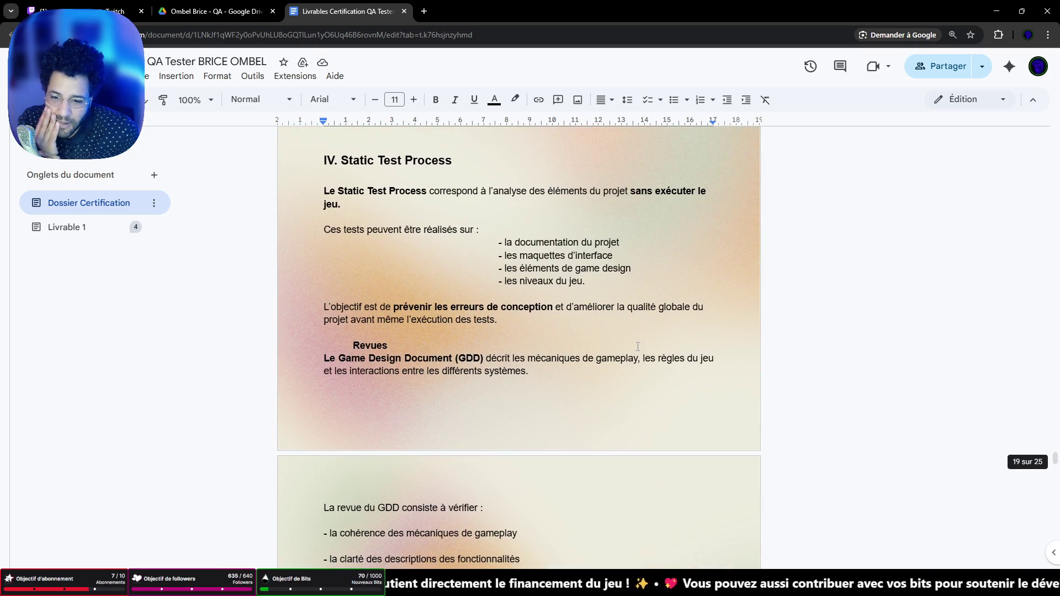
{"action": "scroll", "coordinate": [631, 348], "scroll_direction": "down", "scroll_amount": 10}
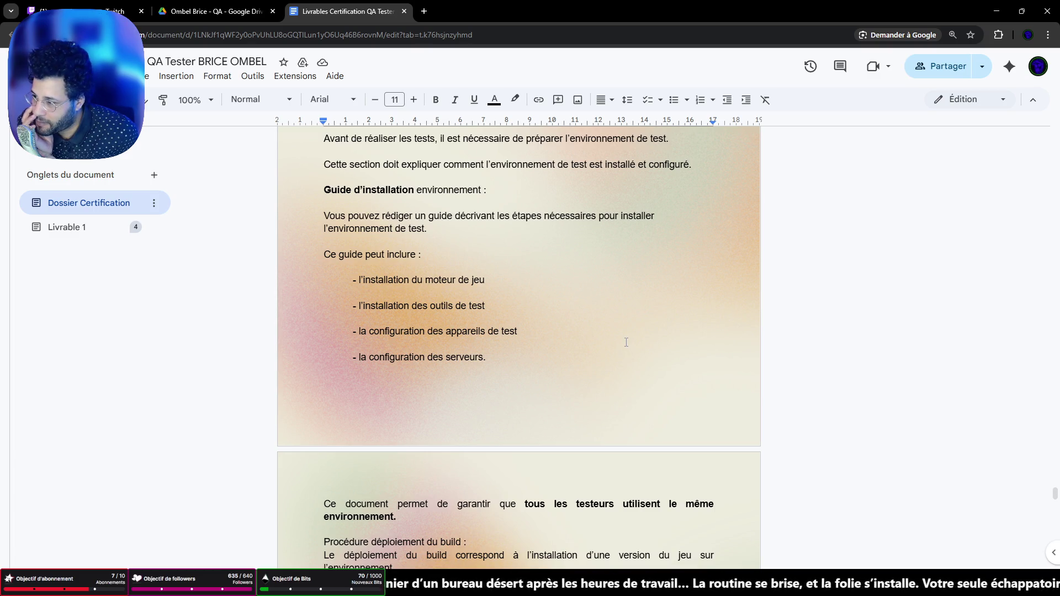
{"action": "scroll", "coordinate": [656, 327], "scroll_direction": "down", "scroll_amount": 15}
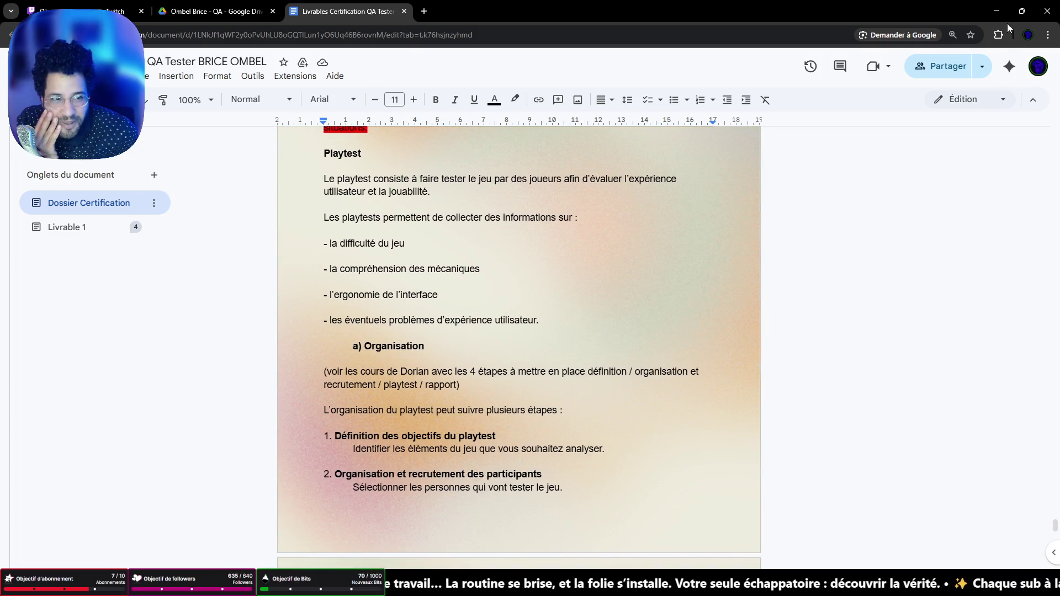
{"action": "left_click", "coordinate": [995, 13]}
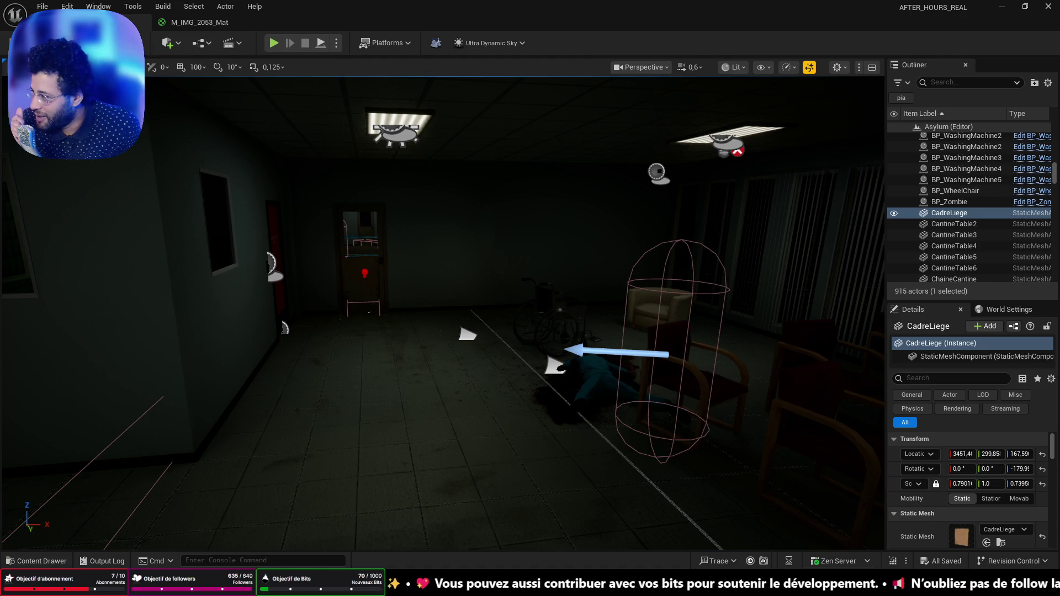
Fly the view down the corridor, turn to the cork board wall, and right-click the padded cell floor
{"action": "mouse_move", "coordinate": [539, 391]}
{"action": "left_mouse_down"}
{"action": "mouse_move", "coordinate": [452, 390]}
{"action": "mouse_move", "coordinate": [547, 386]}
{"action": "mouse_move", "coordinate": [552, 331]}
{"action": "mouse_move", "coordinate": [590, 381]}
{"action": "mouse_move", "coordinate": [590, 401]}
{"action": "left_mouse_up"}
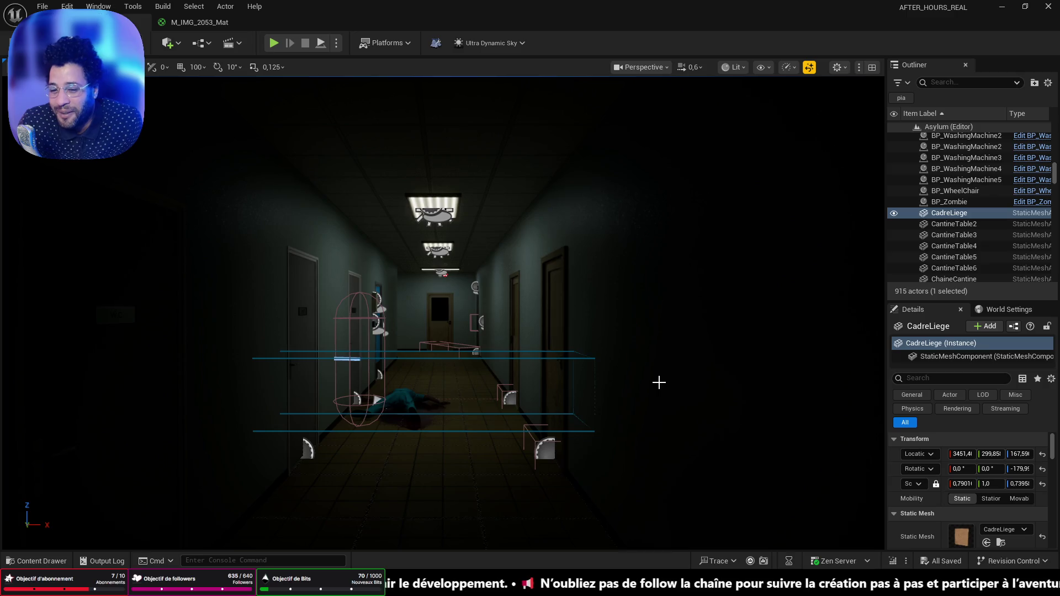
{"action": "mouse_move", "coordinate": [659, 382]}
{"action": "left_mouse_down"}
{"action": "mouse_move", "coordinate": [706, 380]}
{"action": "mouse_move", "coordinate": [839, 326]}
{"action": "mouse_move", "coordinate": [733, 331]}
{"action": "left_mouse_up"}
{"action": "right_click", "coordinate": [413, 511]}
Play from the padded cell and walk out down the corridor past the body
{"action": "left_click", "coordinate": [412, 512]}
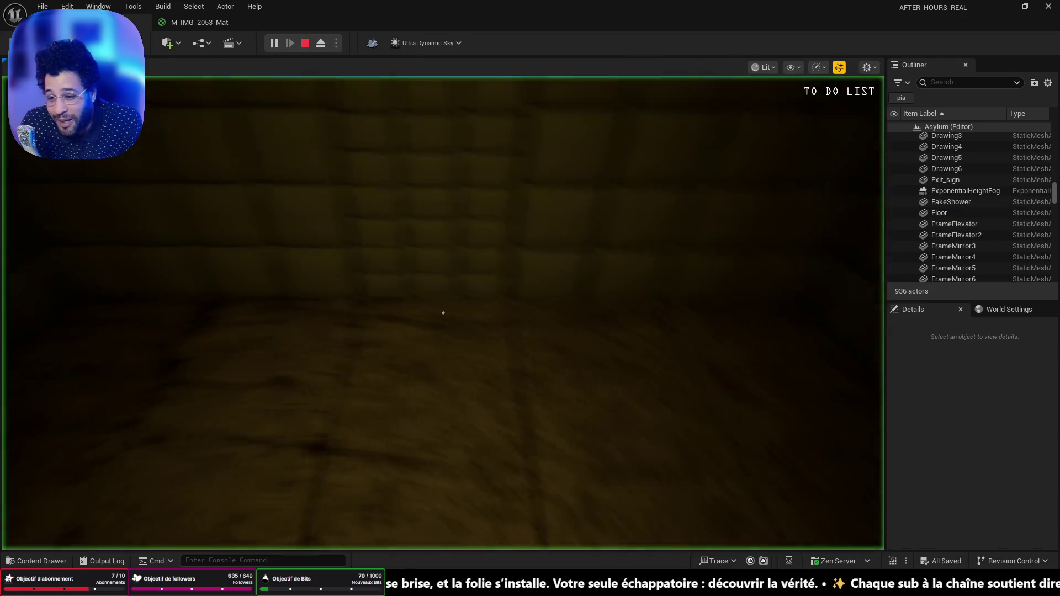
{"action": "key", "text": "w"}
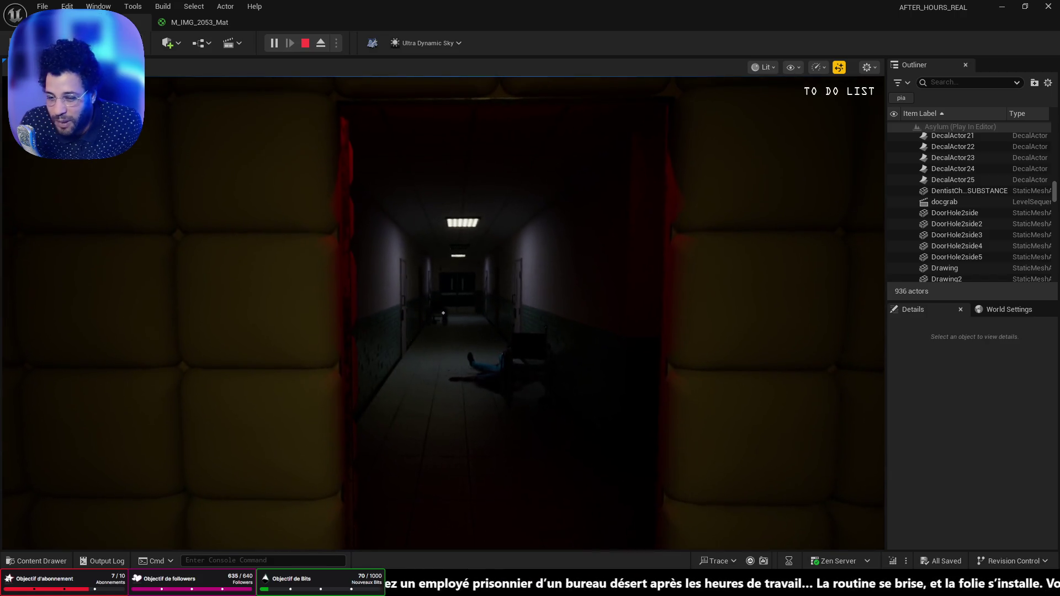
{"action": "key", "text": "w"}
{"action": "key", "text": "w"}
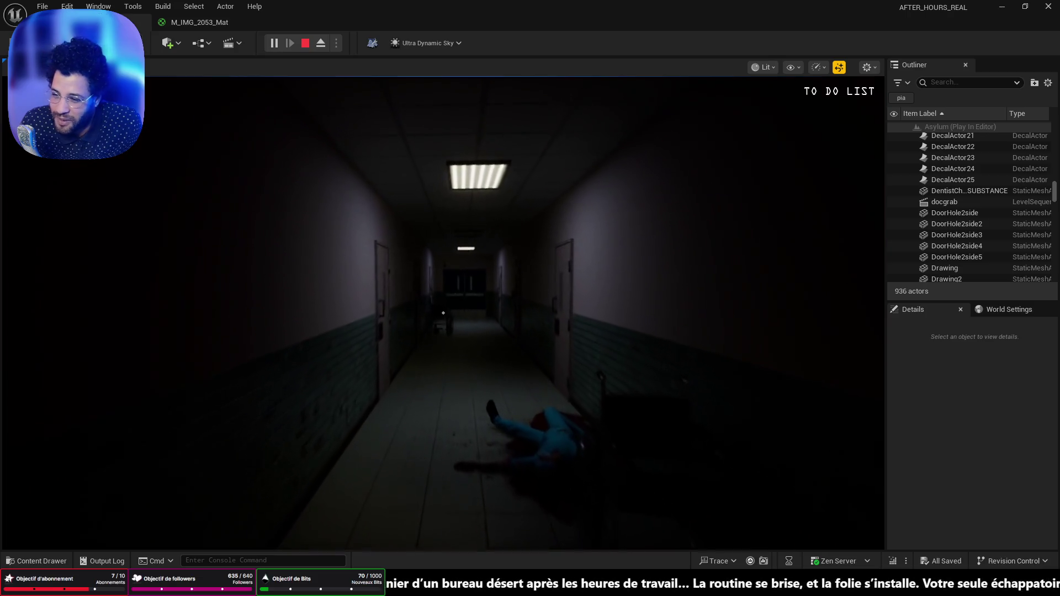
{"action": "key", "text": "w"}
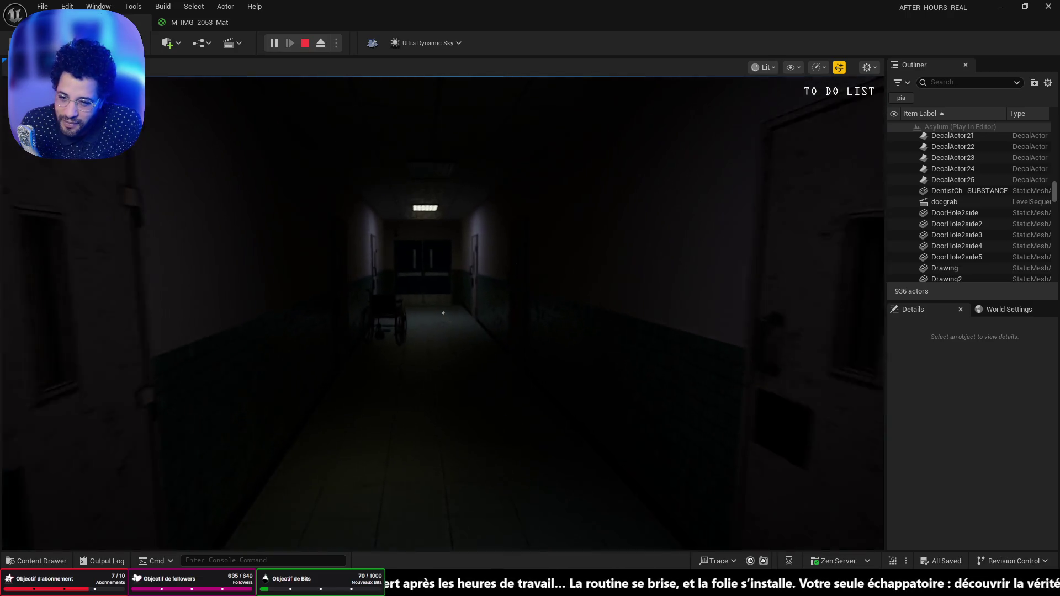
{"action": "key", "text": "w"}
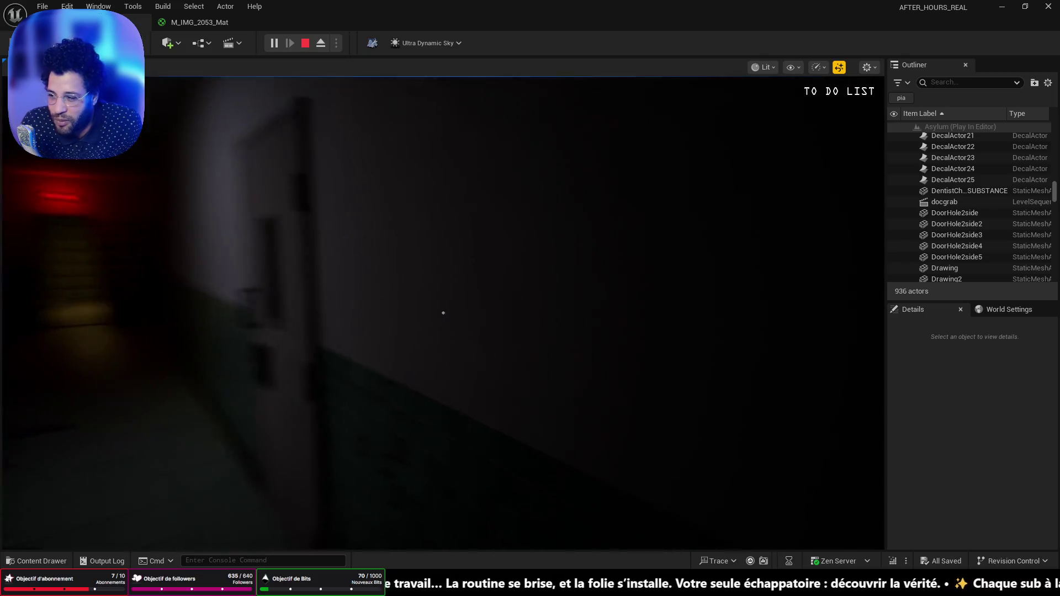
Go through the end double doors into the chair room, then head toward the red door
{"action": "key", "text": "w"}
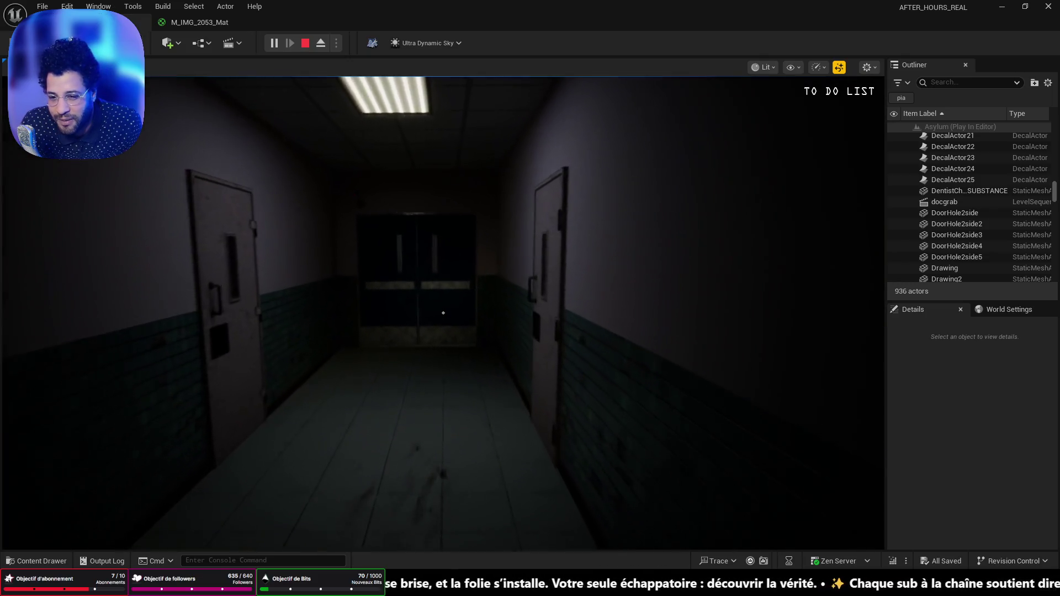
{"action": "key", "text": "w"}
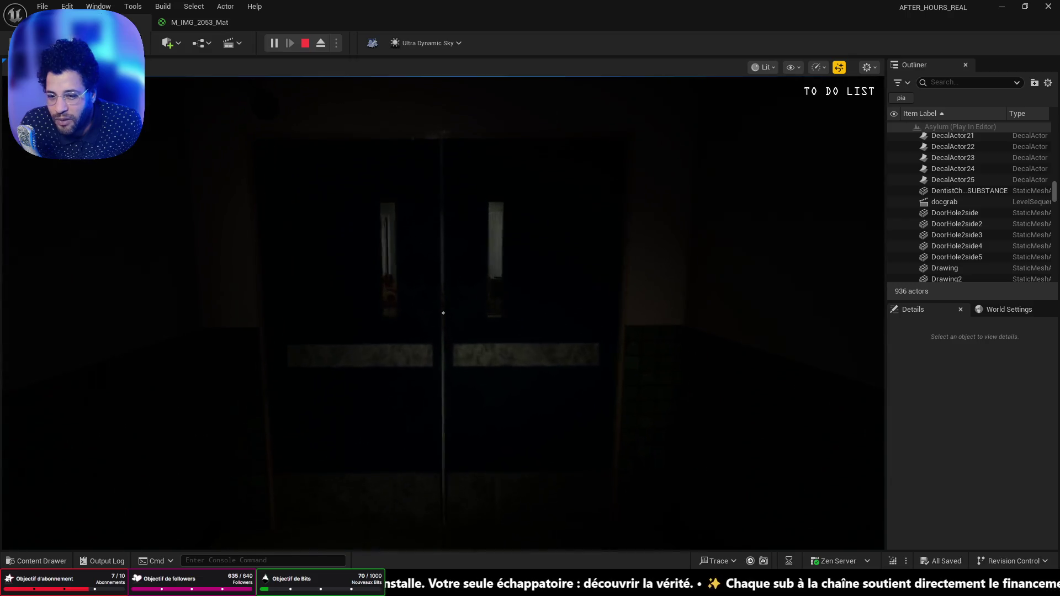
{"action": "key", "text": "w"}
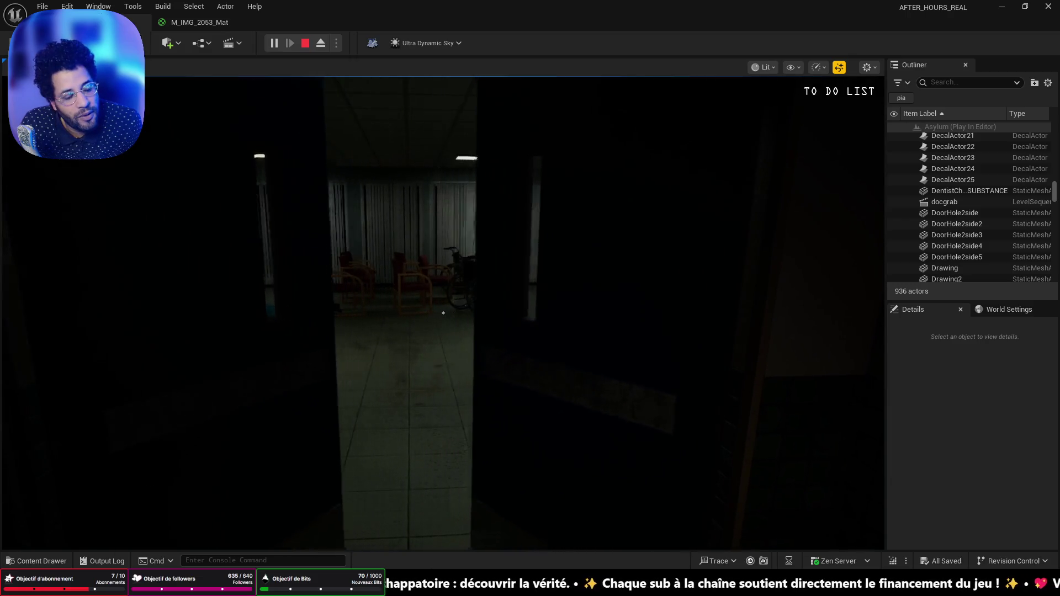
{"action": "key", "text": "w"}
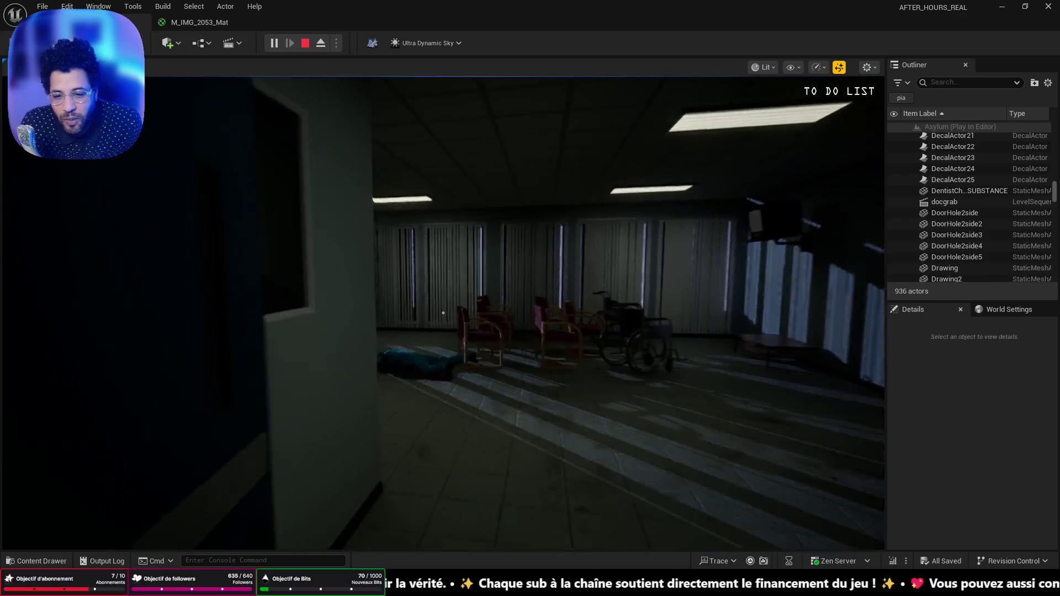
{"action": "key", "text": "w"}
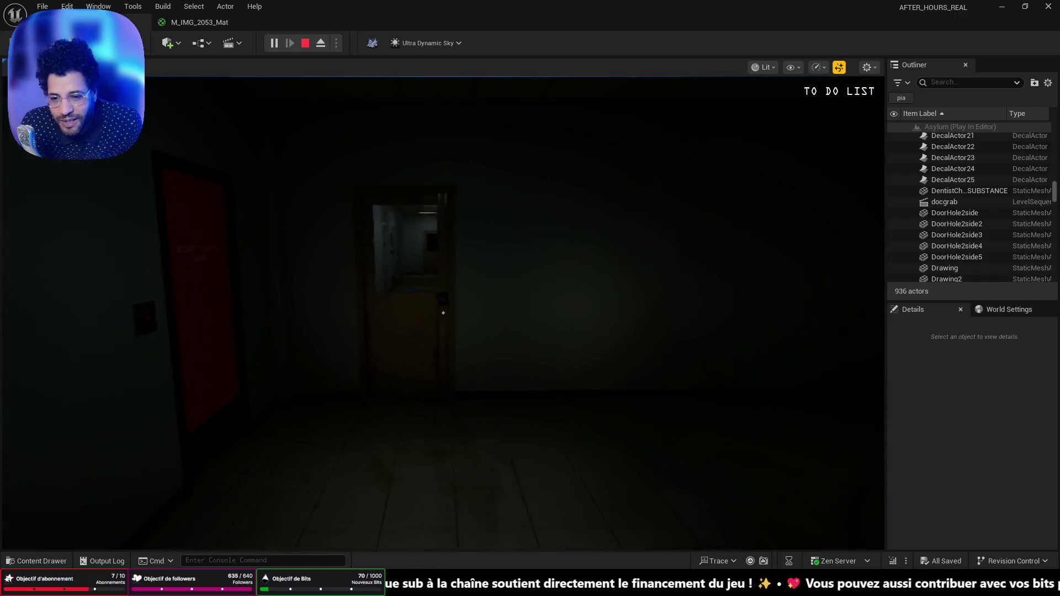
{"action": "left_click", "coordinate": [443, 313]}
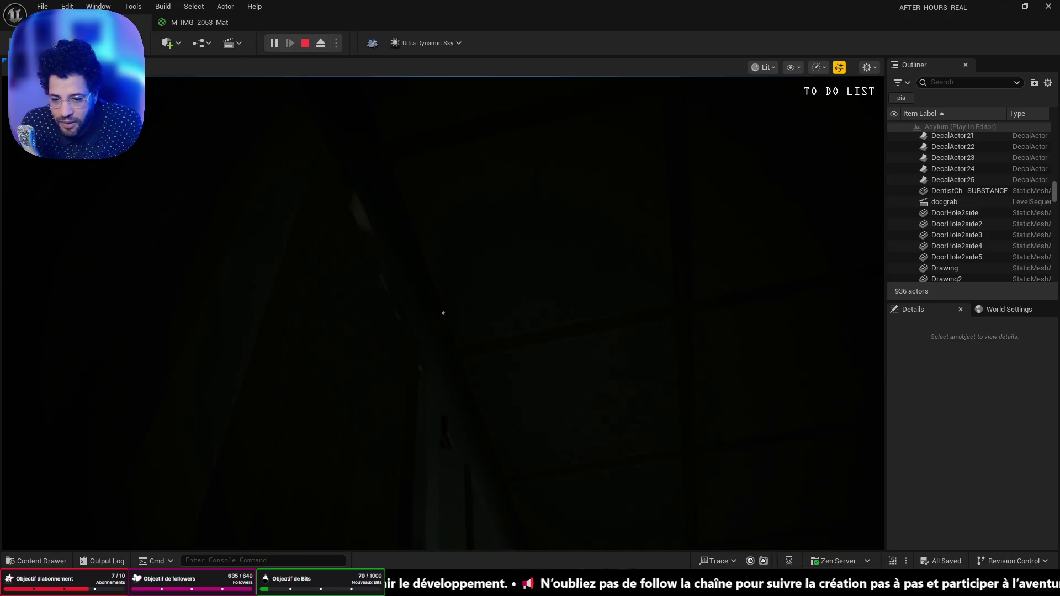
{"action": "key", "text": "w"}
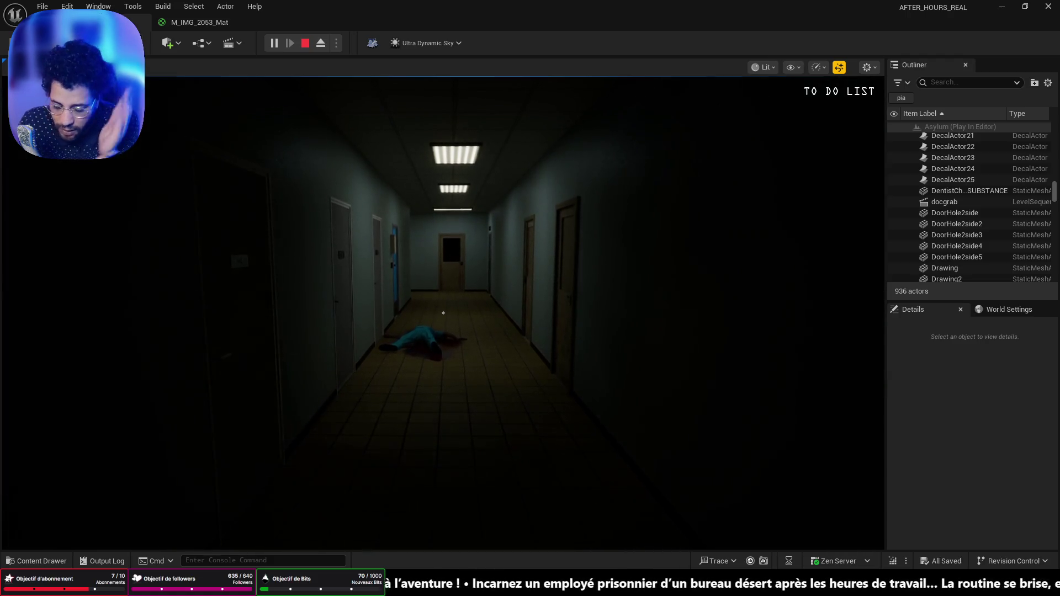
Walk past the body and down the side corridor, opening the door into the cafeteria
{"action": "key", "text": "w"}
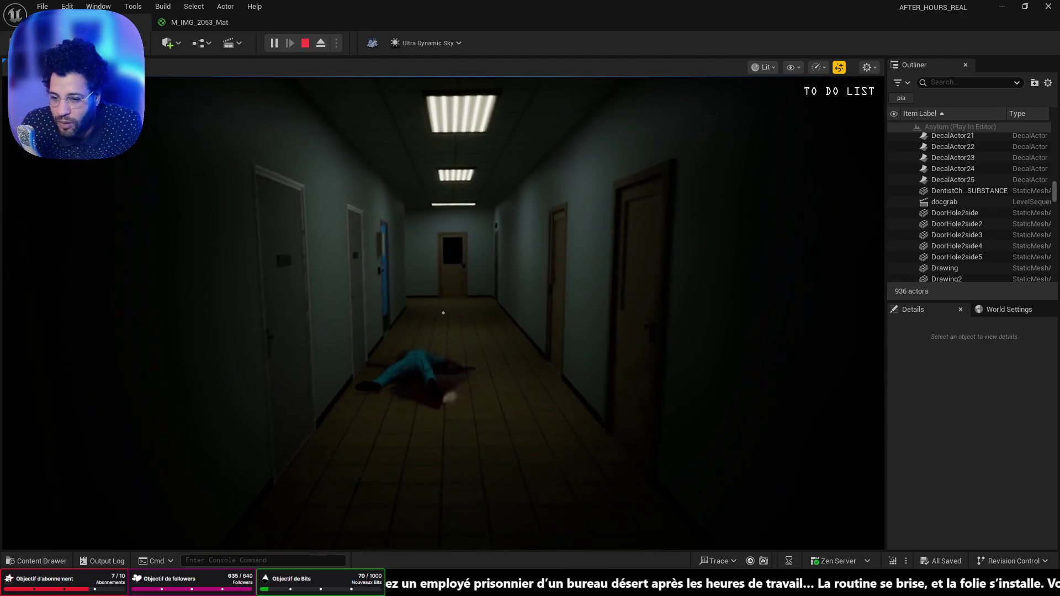
{"action": "key", "text": "w"}
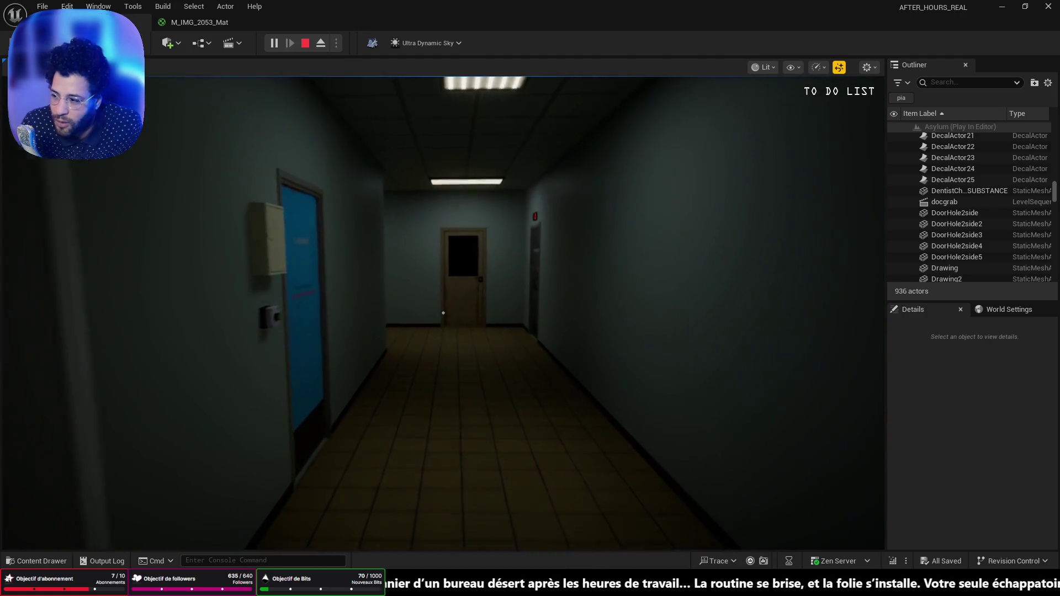
{"action": "key", "text": "w"}
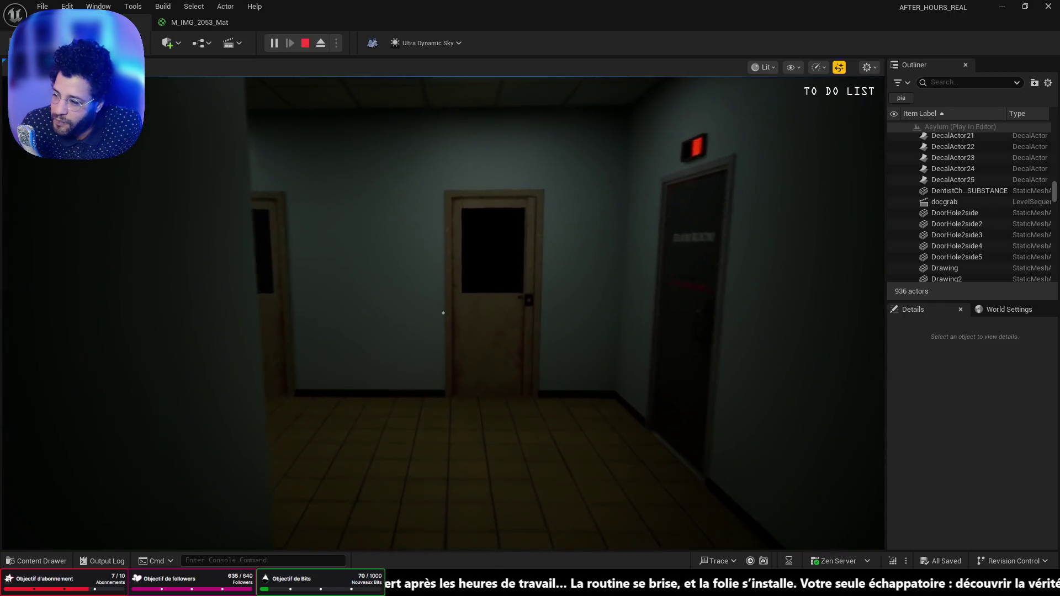
{"action": "key", "text": "w"}
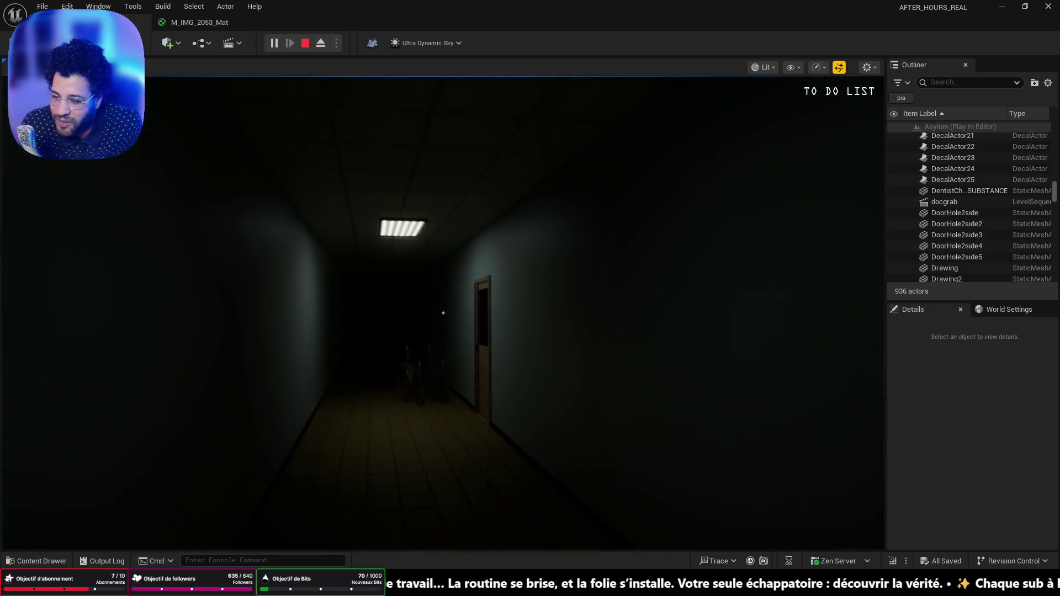
{"action": "key", "text": "w"}
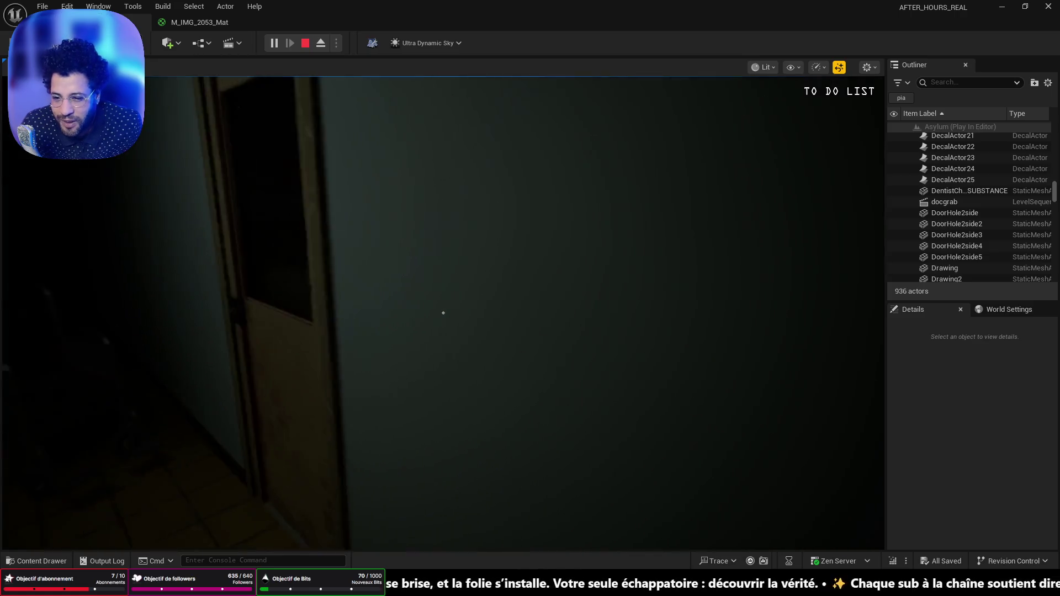
{"action": "left_click", "coordinate": [443, 313]}
Look around the cafeteria's kitchen counter, cabinets and tables, then turn into the hallway
{"action": "key", "text": "w"}
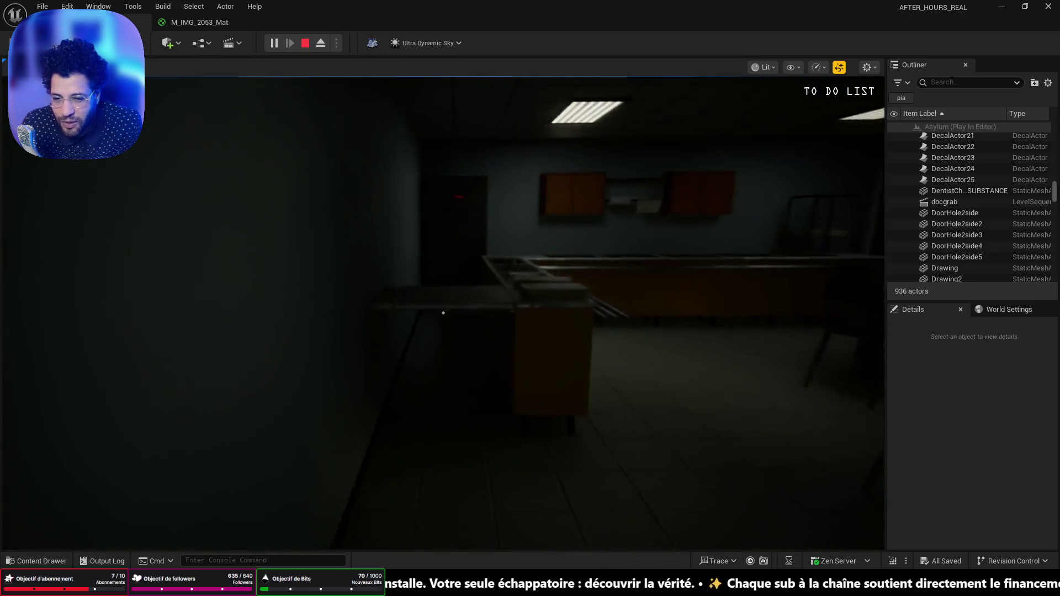
{"action": "key", "text": "w"}
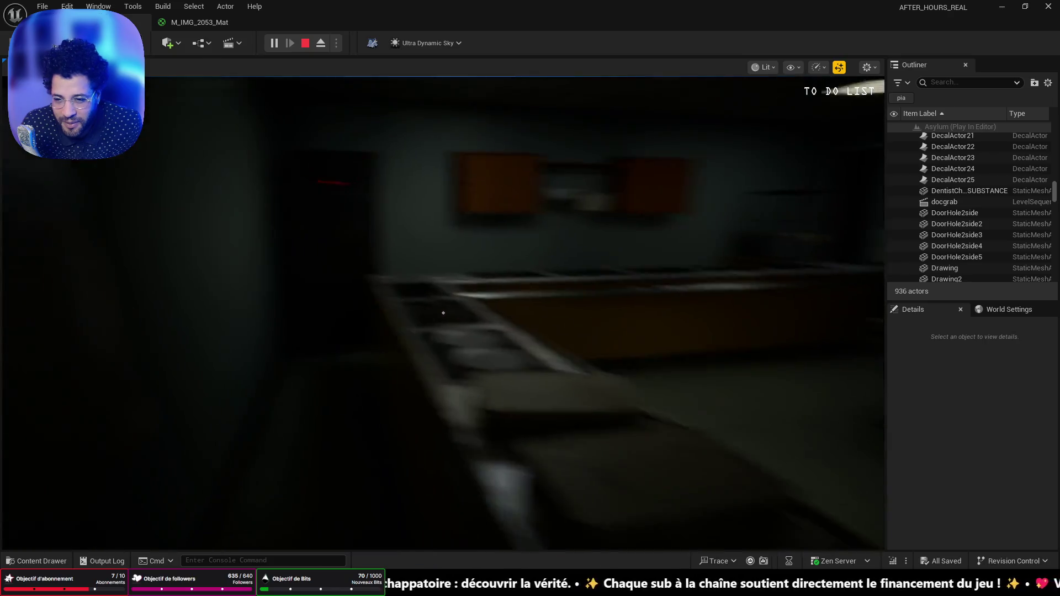
{"action": "key", "text": "w"}
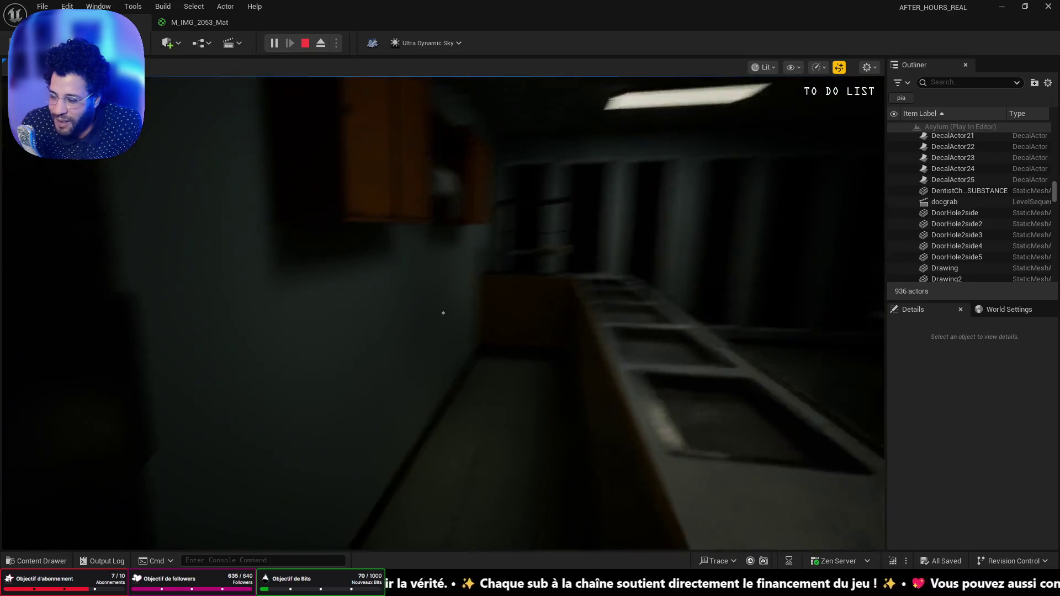
{"action": "key", "text": "w"}
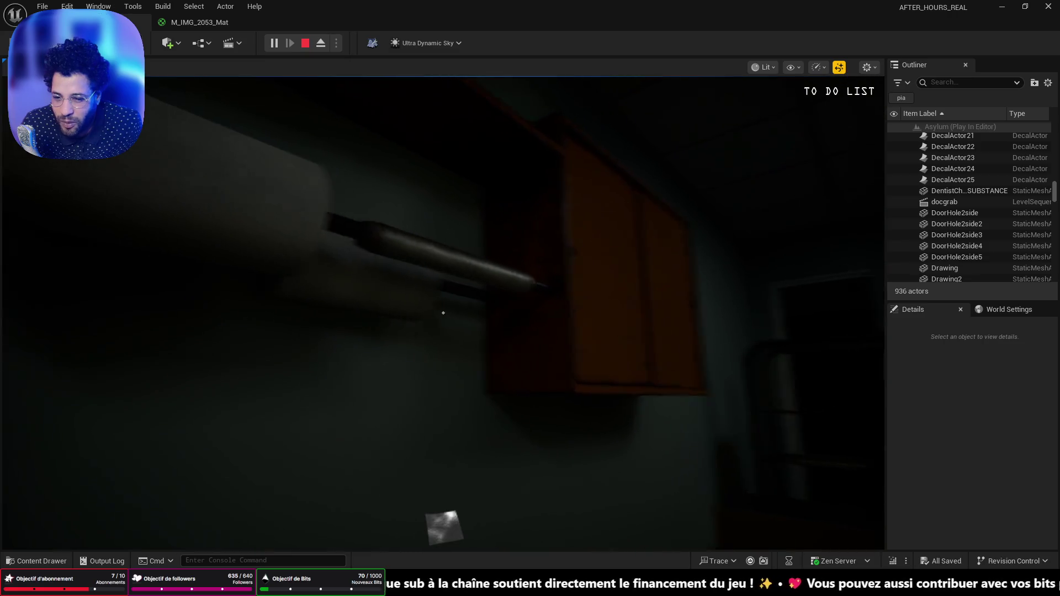
{"action": "key", "text": "w"}
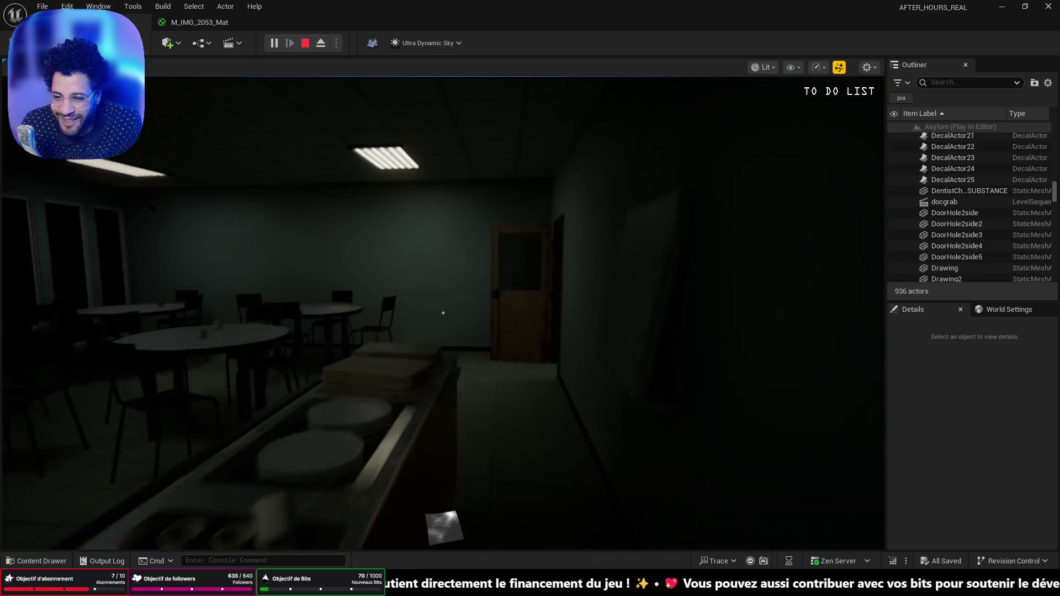
{"action": "key", "text": "w"}
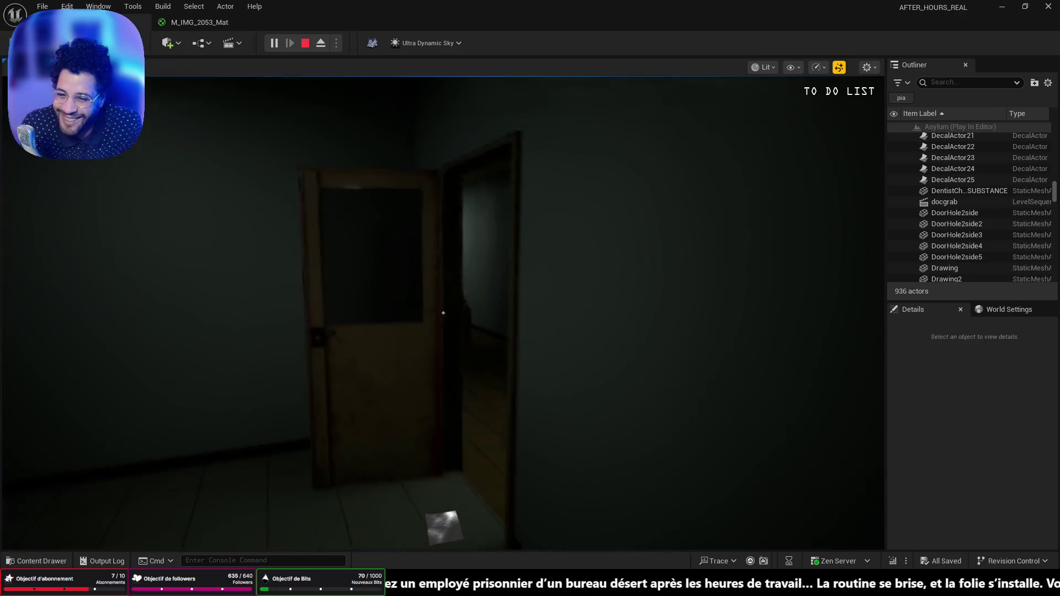
{"action": "key", "text": "w"}
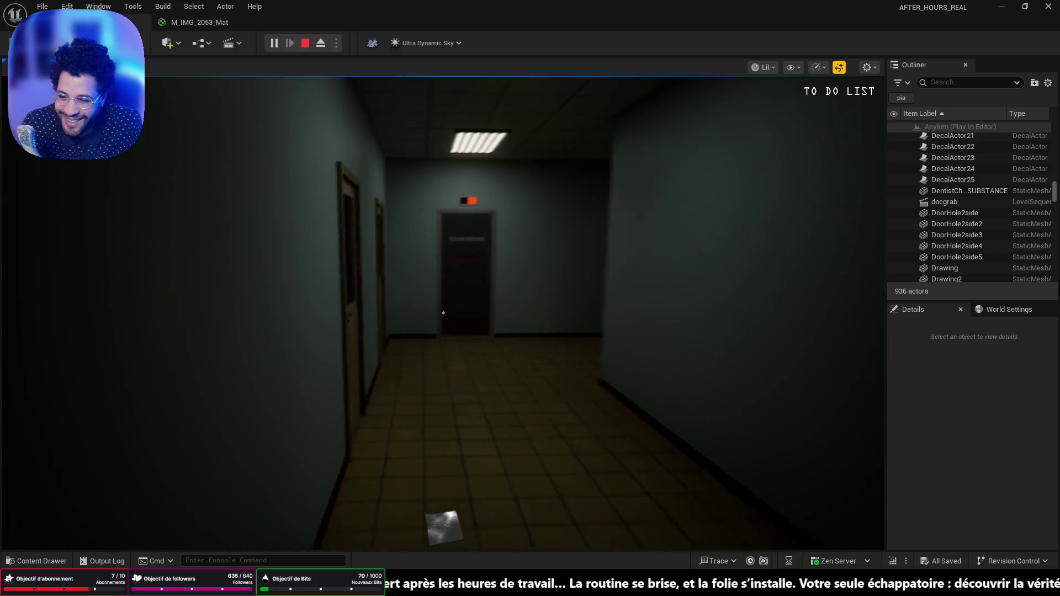
Walk through the red-lit doorway and dark room to the desk in the tiled room
{"action": "key", "text": "w"}
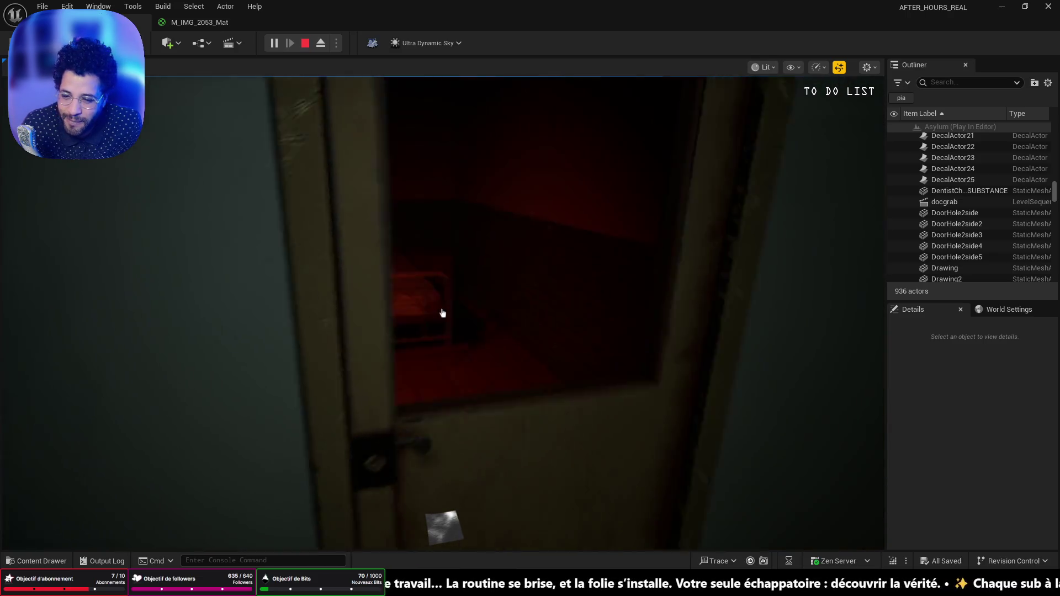
{"action": "key", "text": "w"}
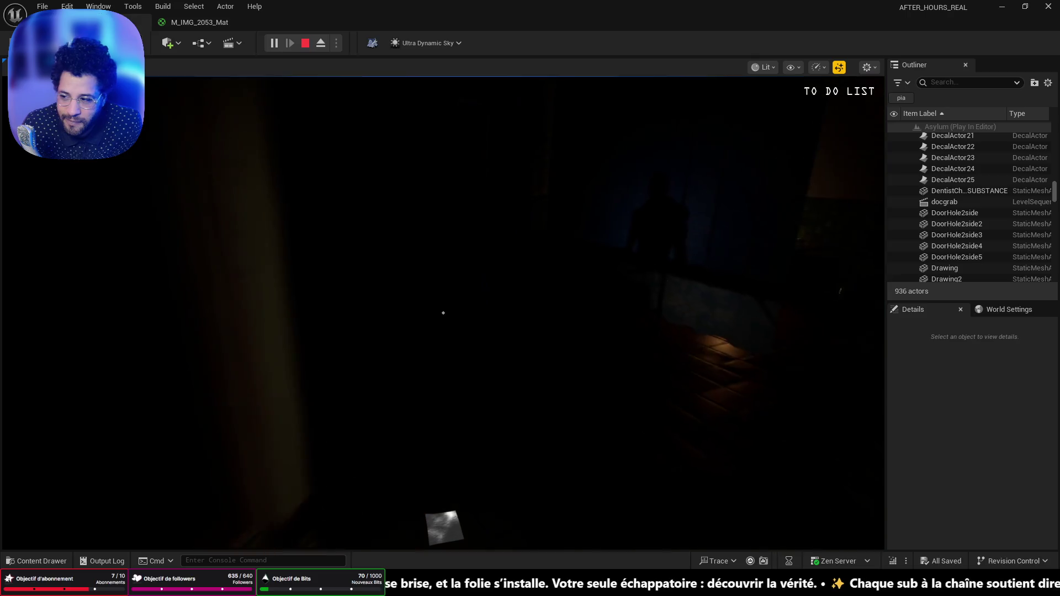
{"action": "key", "text": "w"}
{"action": "key", "text": "w"}
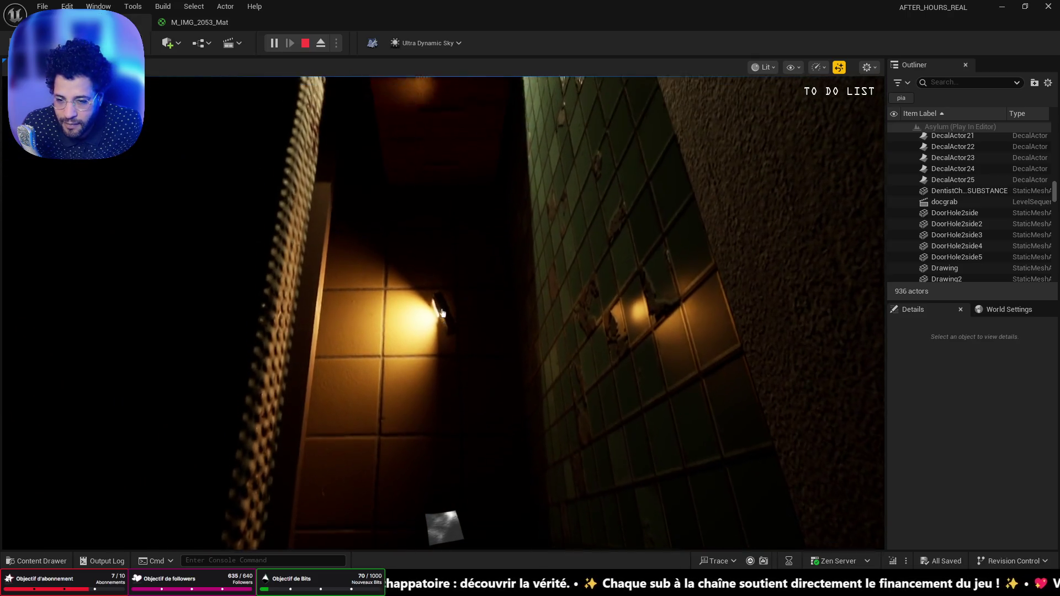
{"action": "key", "text": "w"}
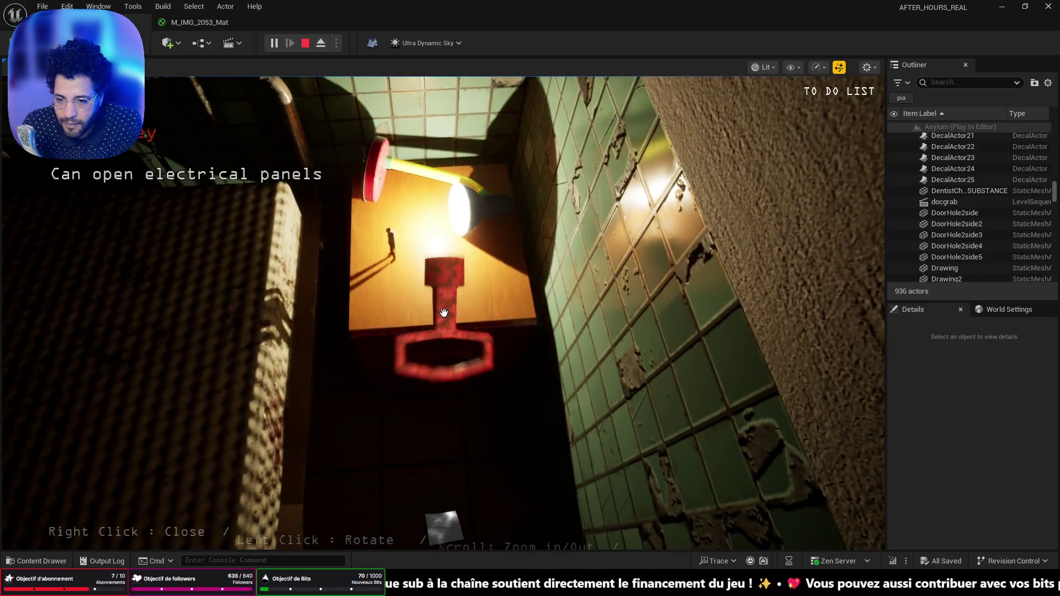
Take the red electrical-panel key and open the fuse box on the lit wall
{"action": "key", "text": "e"}
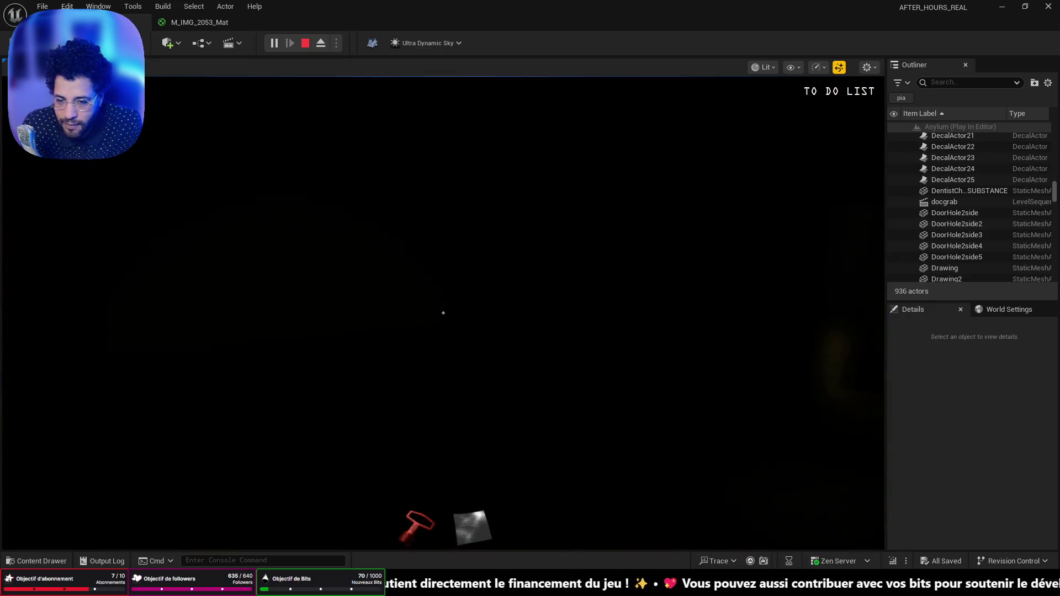
{"action": "key", "text": "w"}
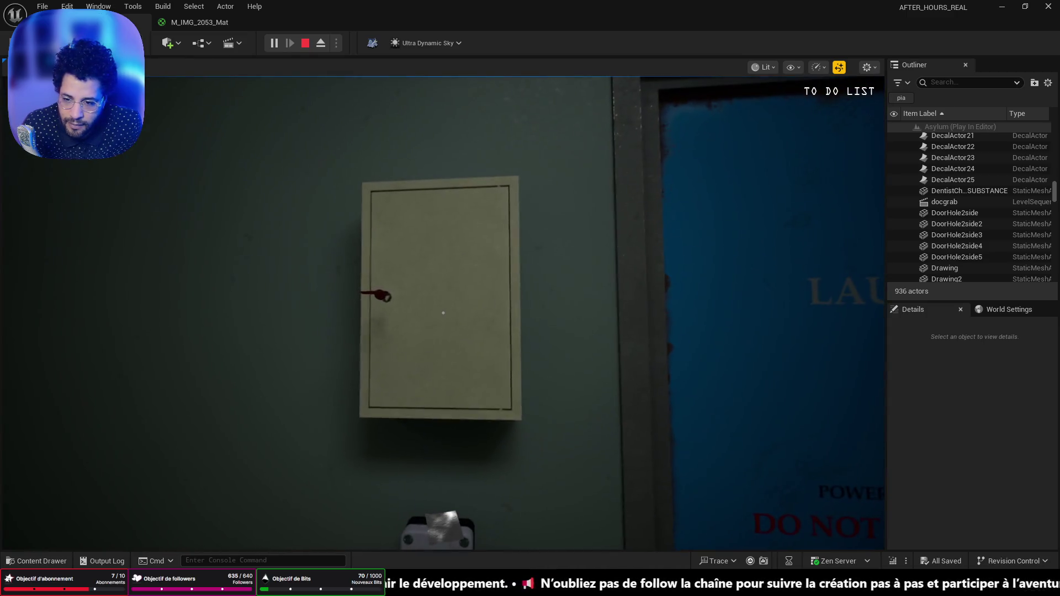
{"action": "key", "text": "e"}
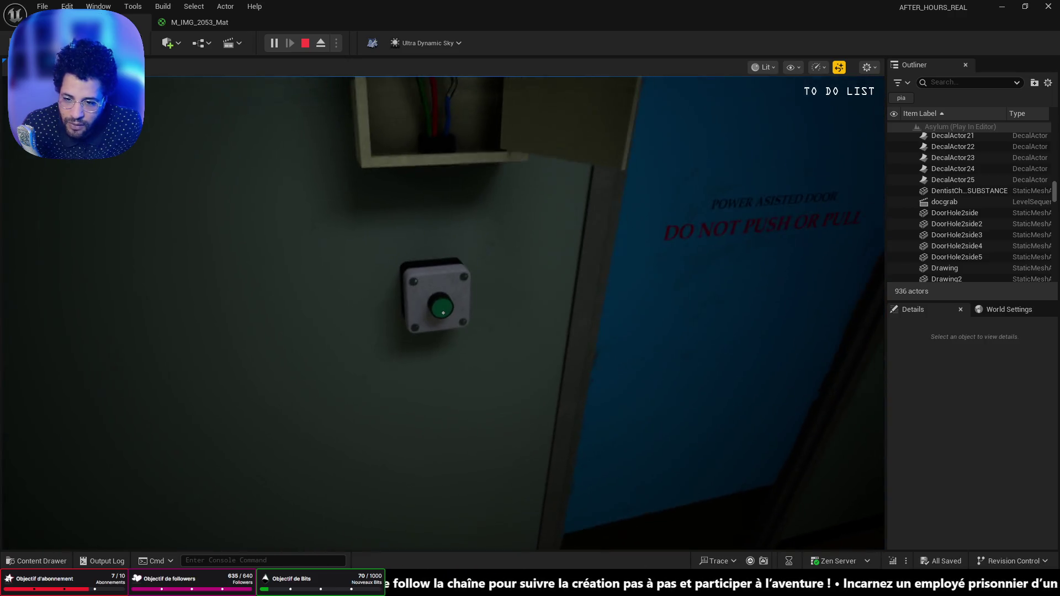
Explore the laundry room's washing machines, ceiling light and green wall button
{"action": "key", "text": "w"}
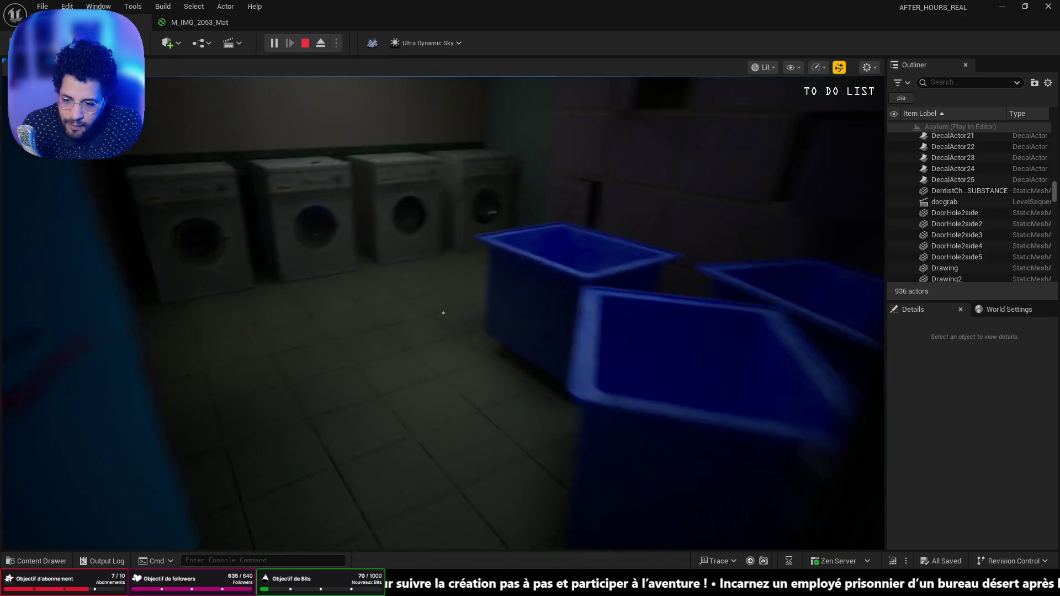
{"action": "key", "text": "w"}
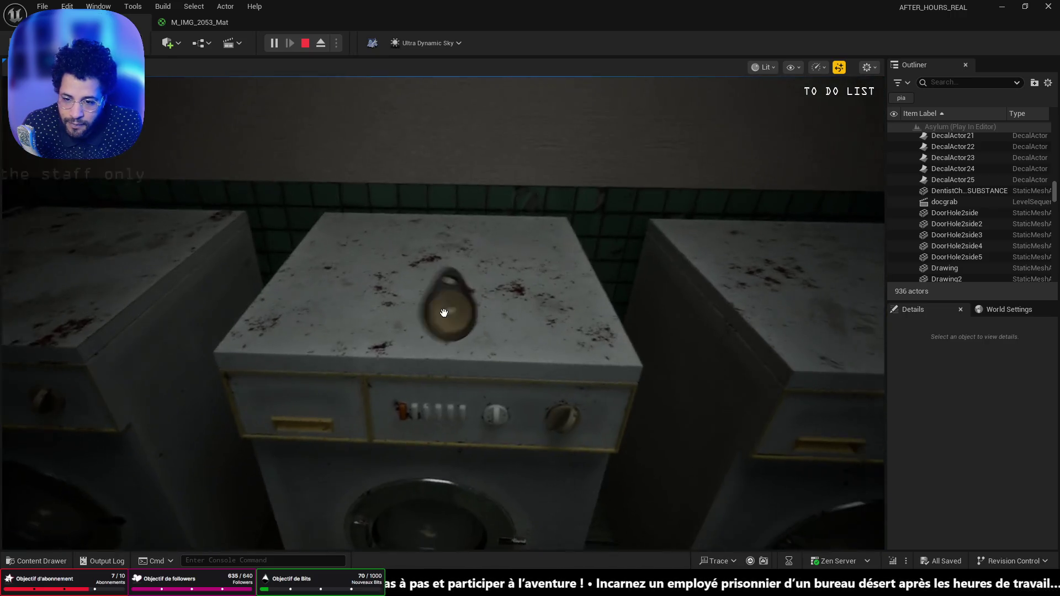
{"action": "key", "text": "w"}
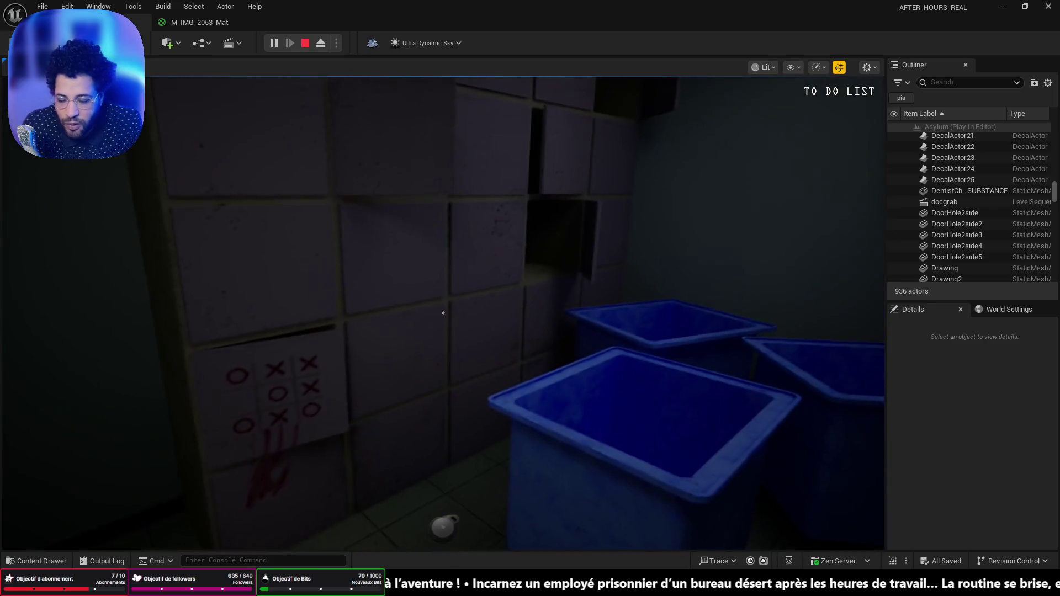
{"action": "key", "text": "w"}
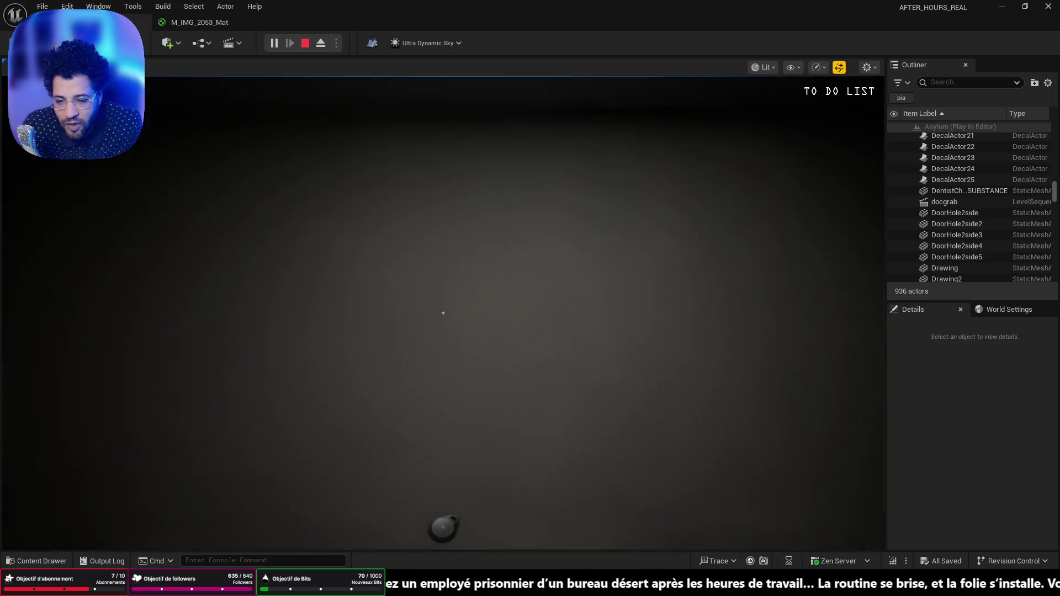
{"action": "key", "text": "w"}
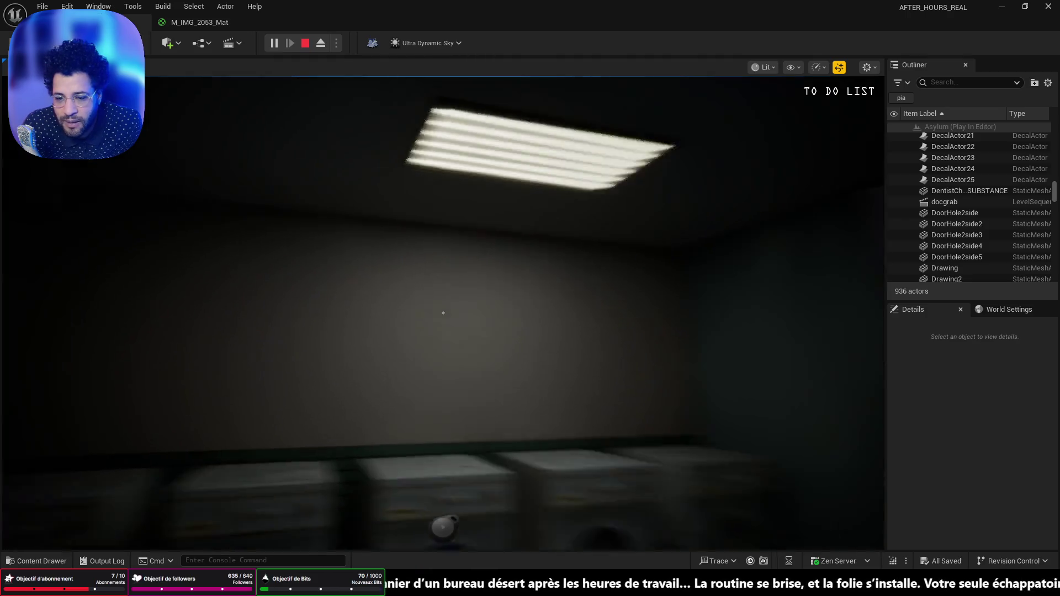
{"action": "key", "text": "w"}
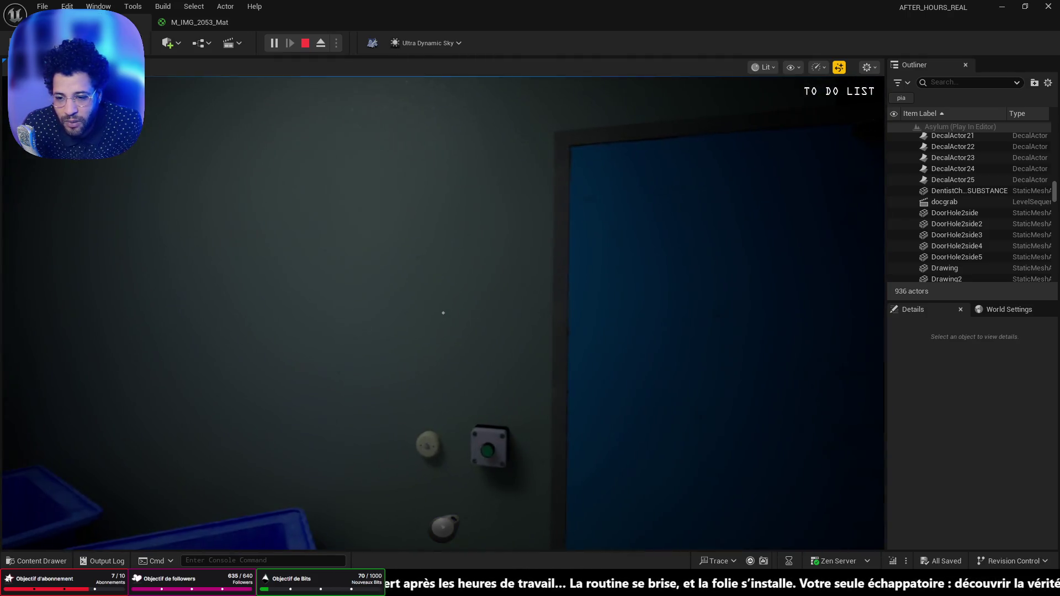
{"action": "key", "text": "w"}
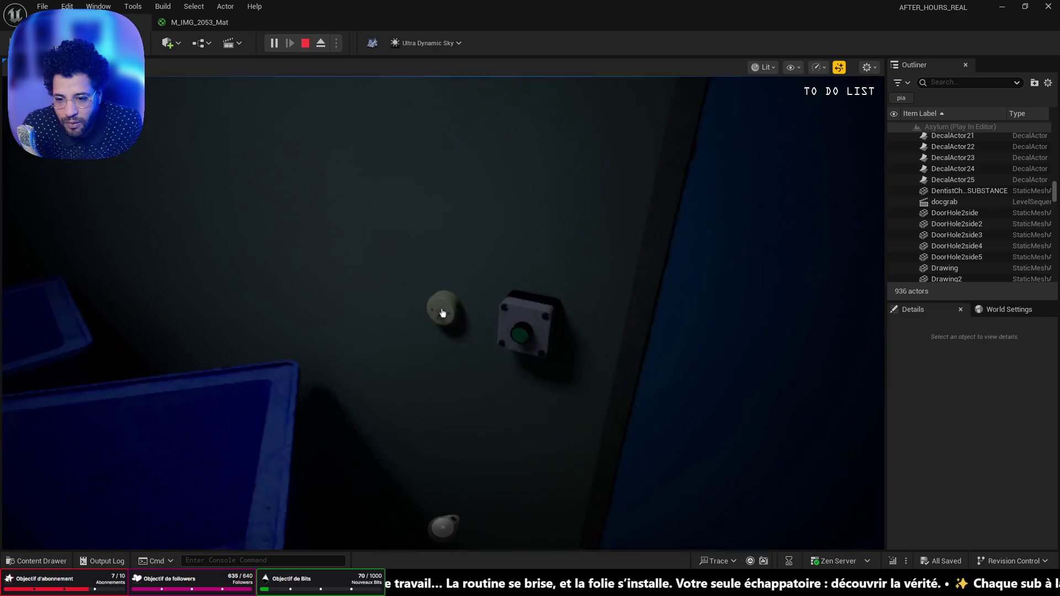
{"action": "key", "text": "w"}
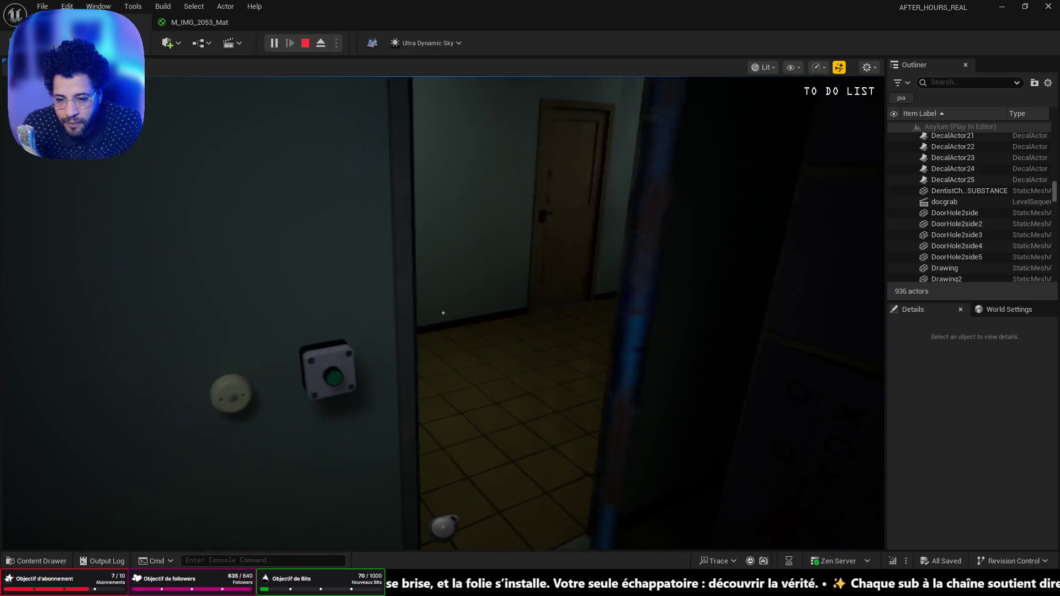
Walk into the corridor with the body, glance at the red-lit doorway, and back away
{"action": "key", "text": "w"}
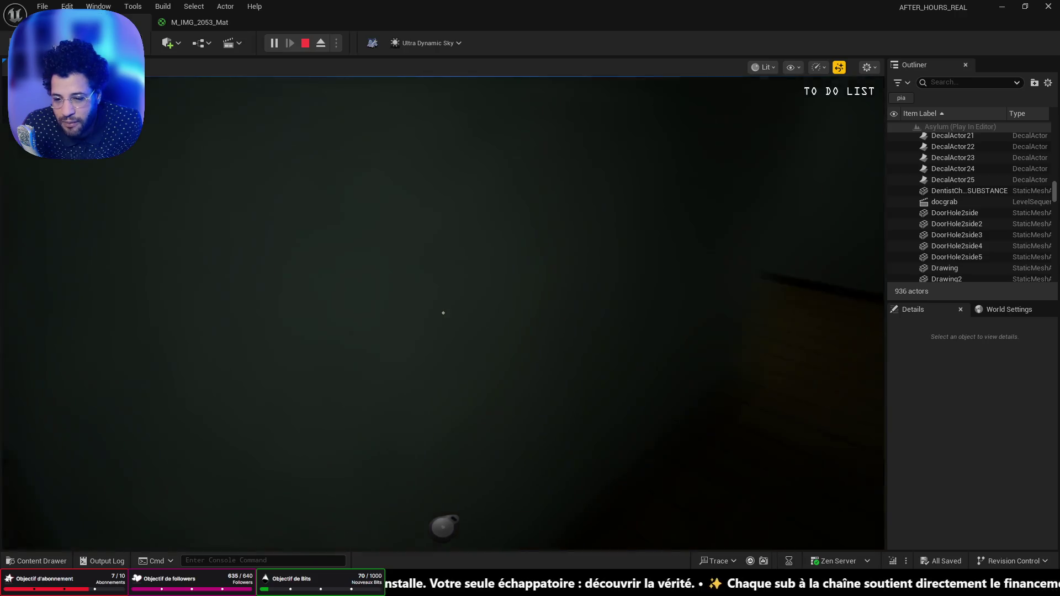
{"action": "key", "text": "w"}
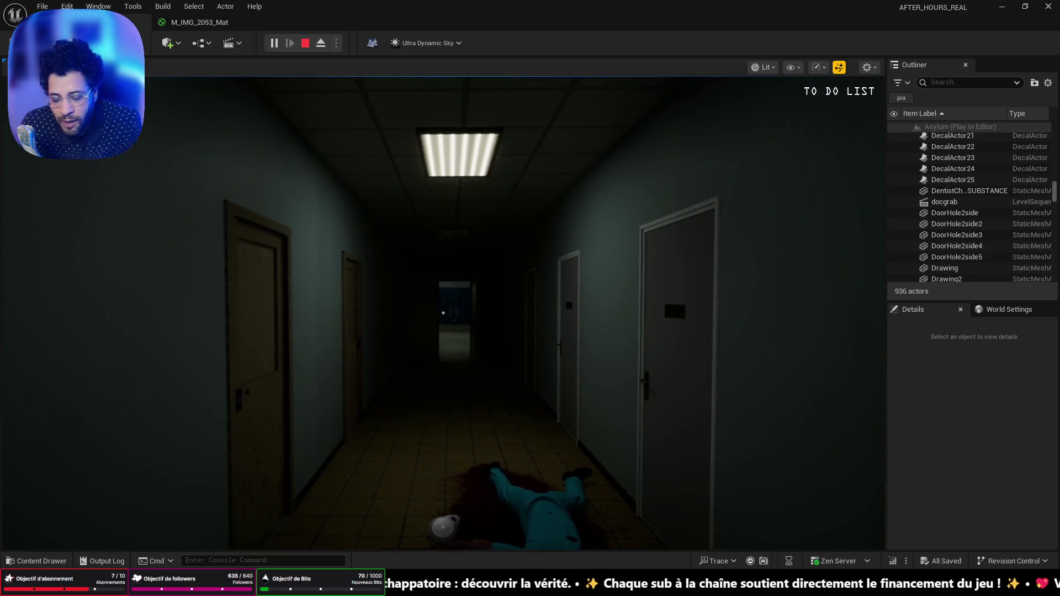
{"action": "key", "text": "w"}
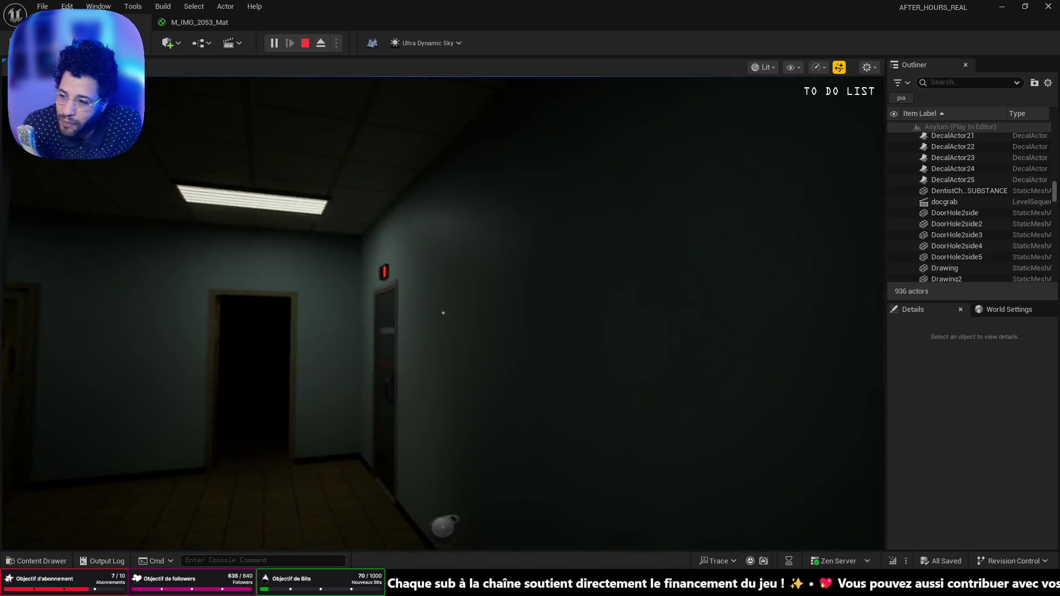
{"action": "mouse_move", "coordinate": [443, 313]}
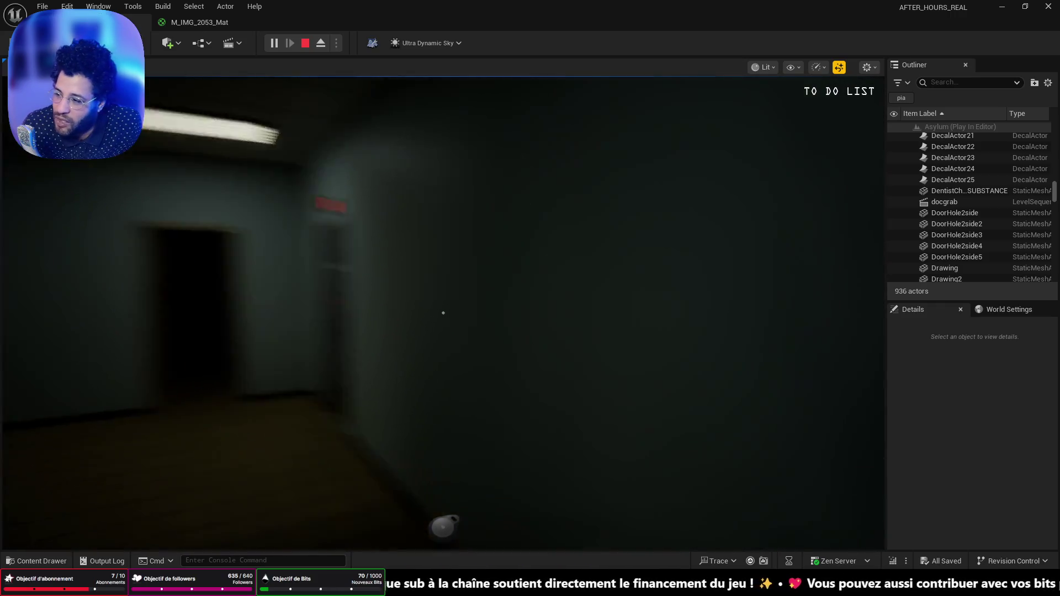
{"action": "key", "text": "s"}
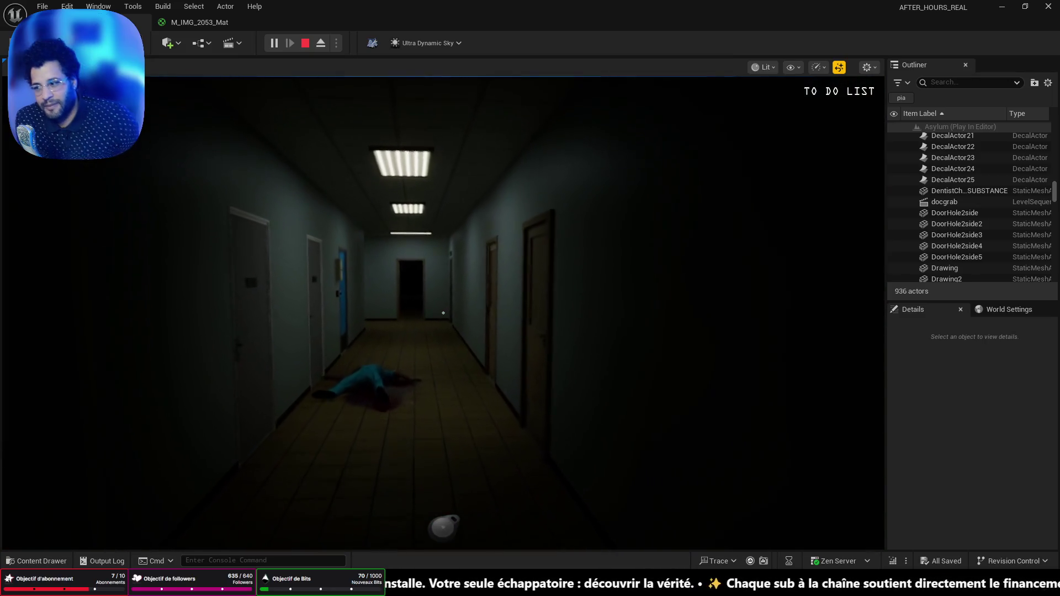
Walk past the body to the EXAM ROOM door and enter the dark room
{"action": "key", "text": "w"}
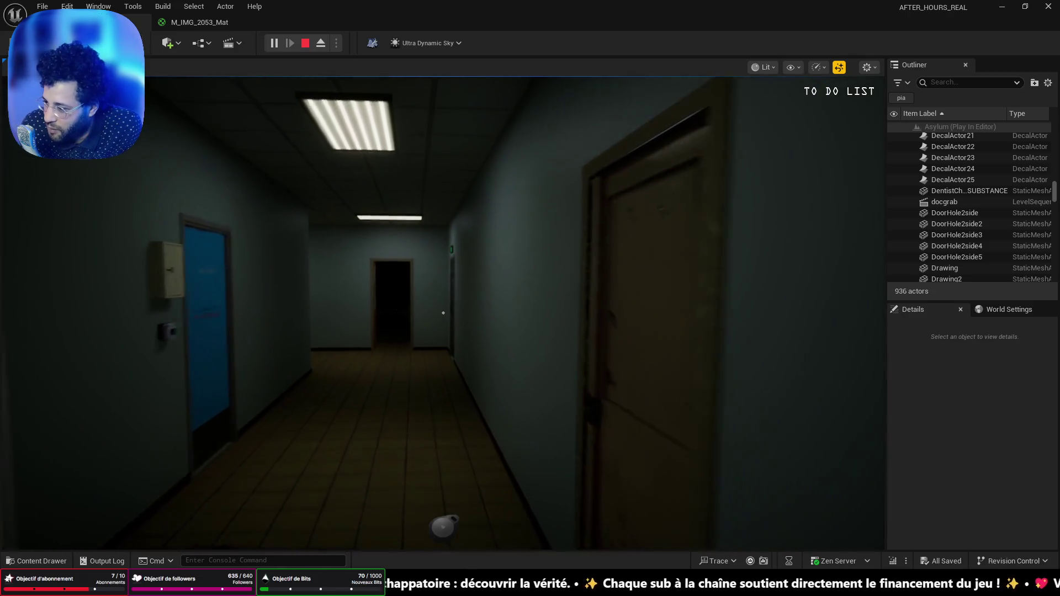
{"action": "key", "text": "w"}
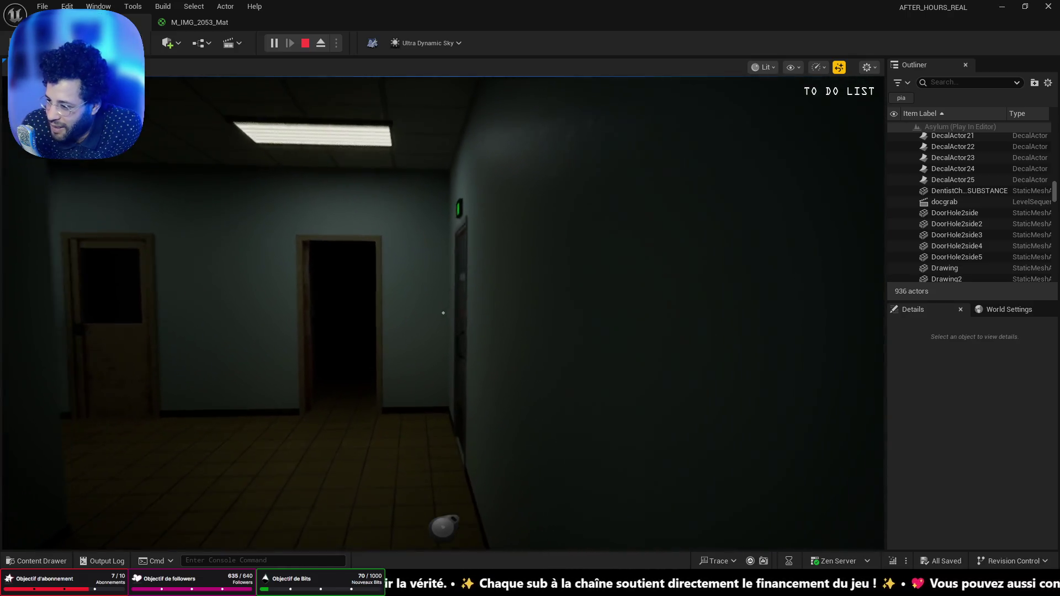
{"action": "key", "text": "w"}
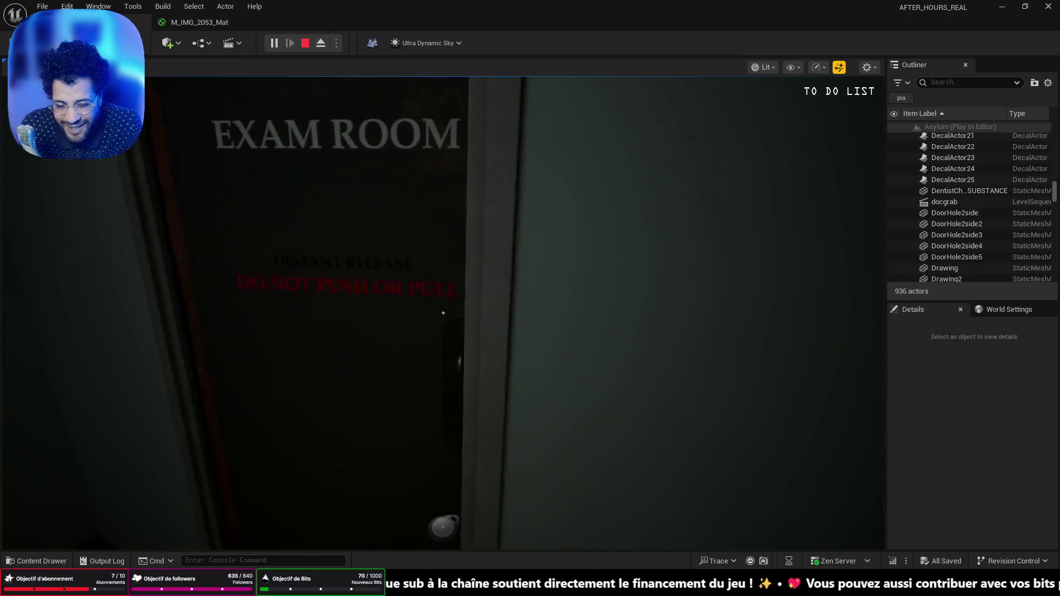
{"action": "key", "text": "w"}
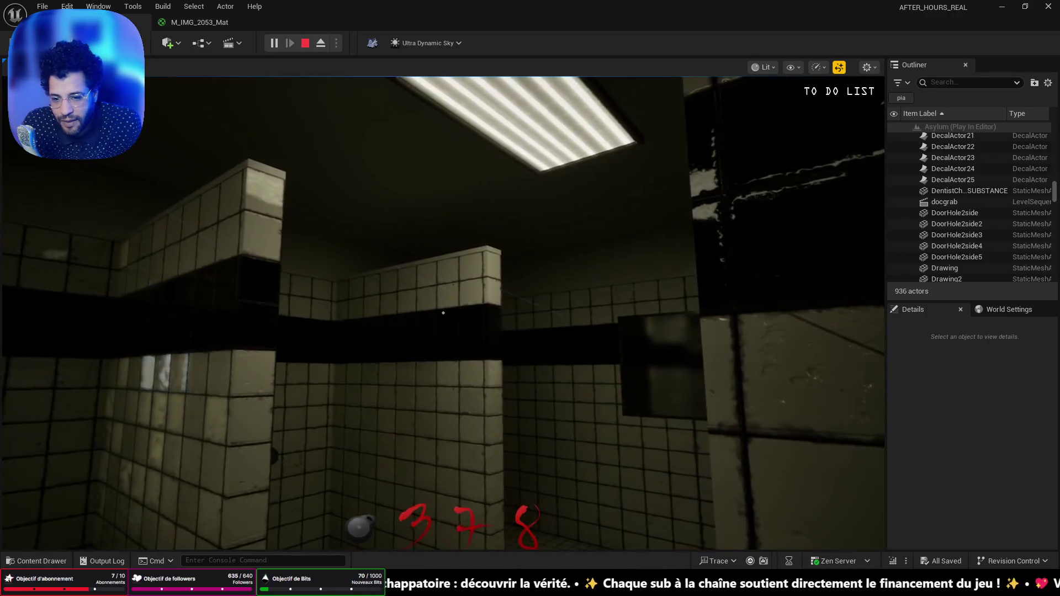
Pass through the corridor and bathroom into the blue locker room and look around it
{"action": "key", "text": "w"}
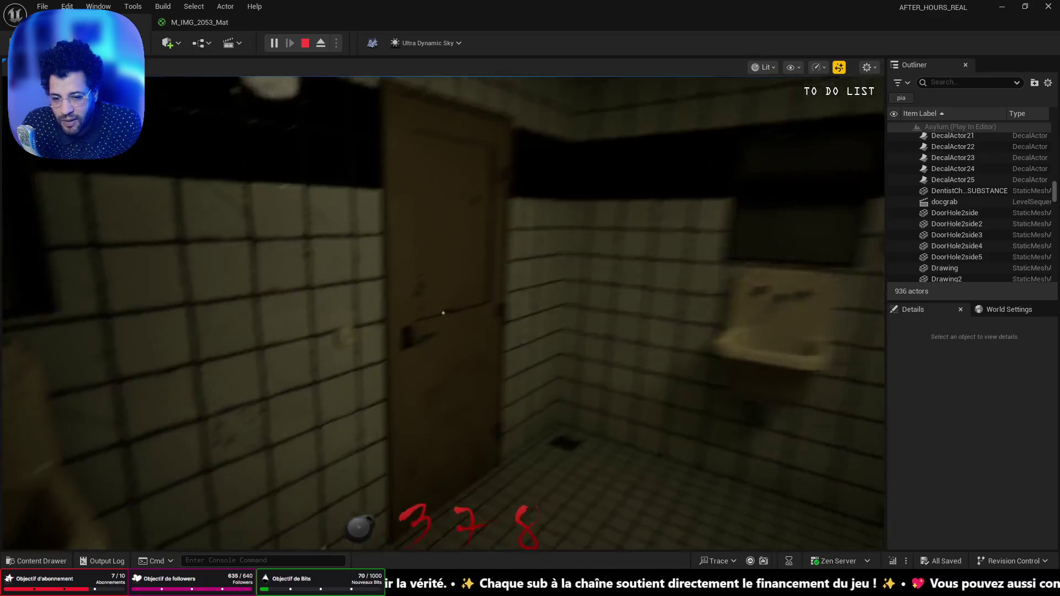
{"action": "key", "text": "w"}
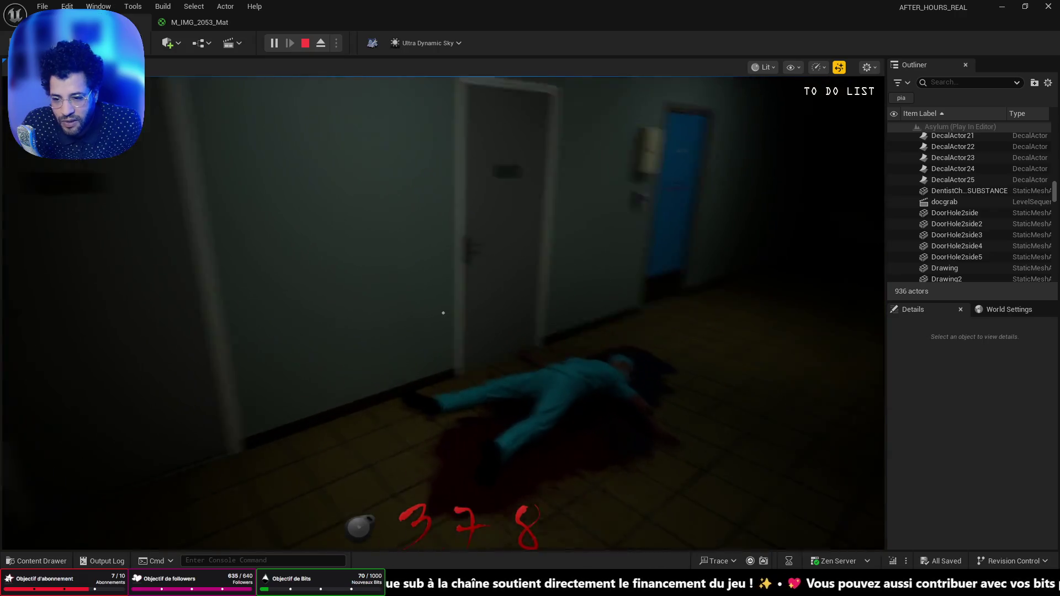
{"action": "key", "text": "w"}
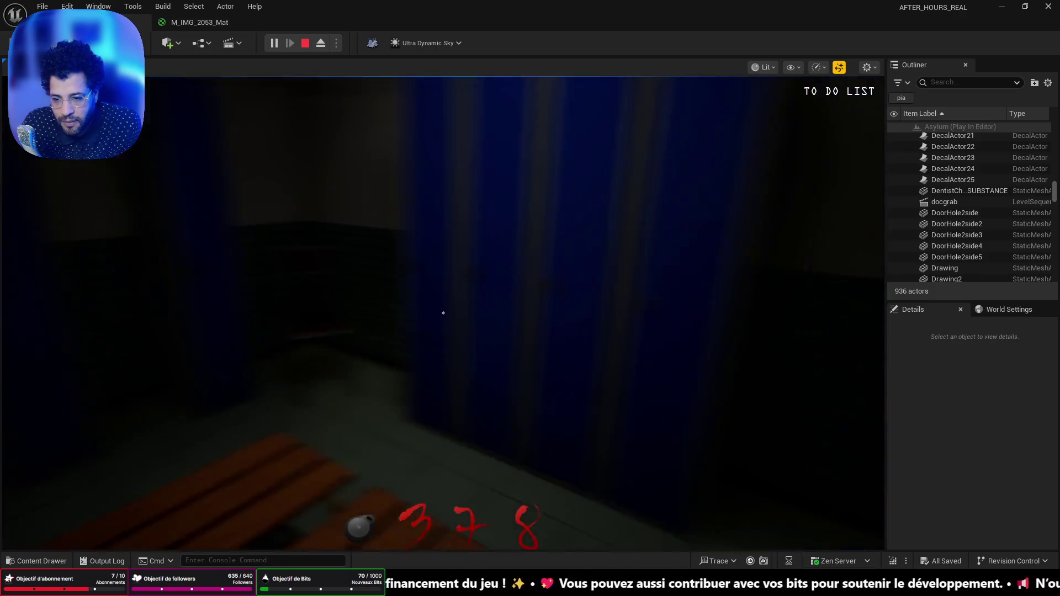
{"action": "key", "text": "w"}
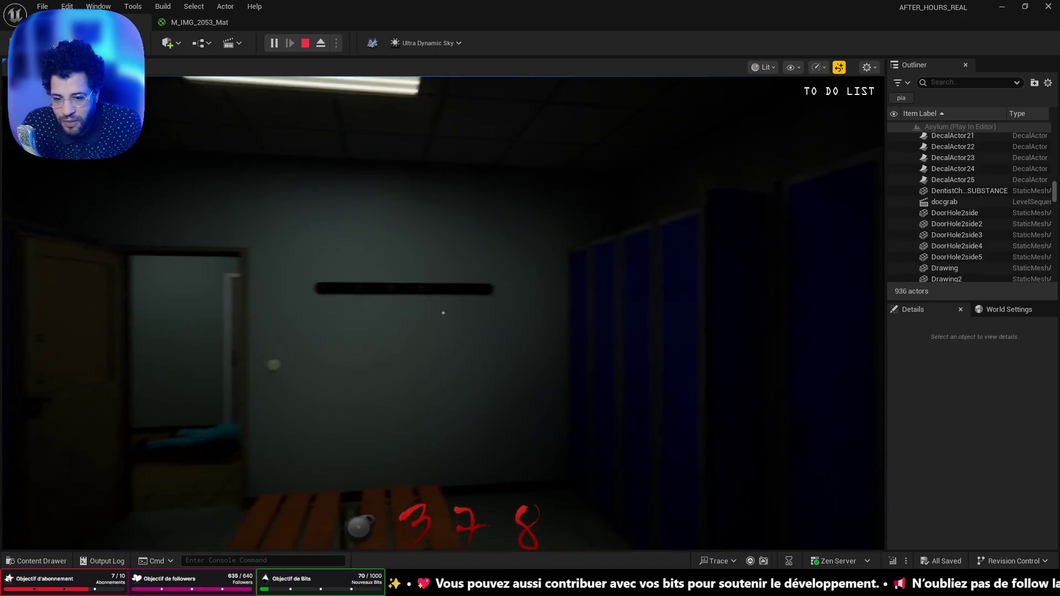
{"action": "key", "text": "w"}
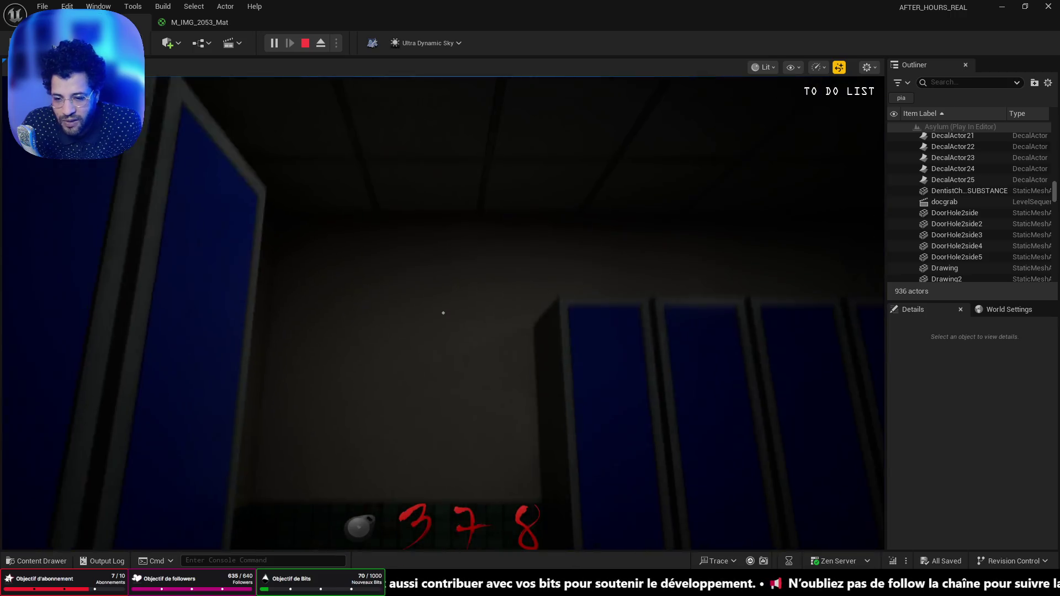
{"action": "key", "text": "w"}
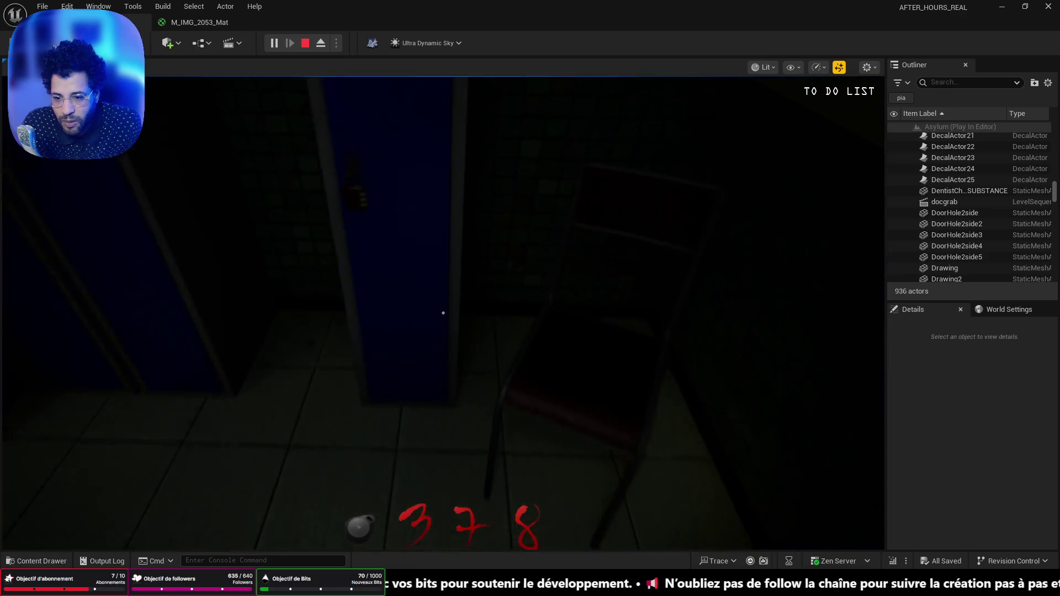
Examine the locker's combination padlock, back away, and pick up the red bolt cutter
{"action": "key", "text": "w"}
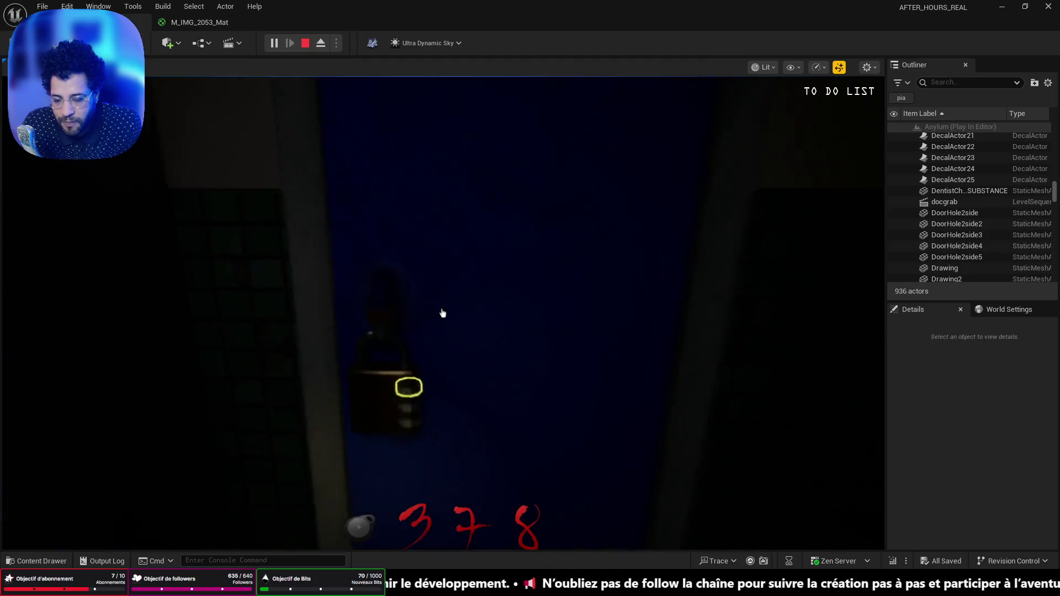
{"action": "left_click", "coordinate": [442, 313]}
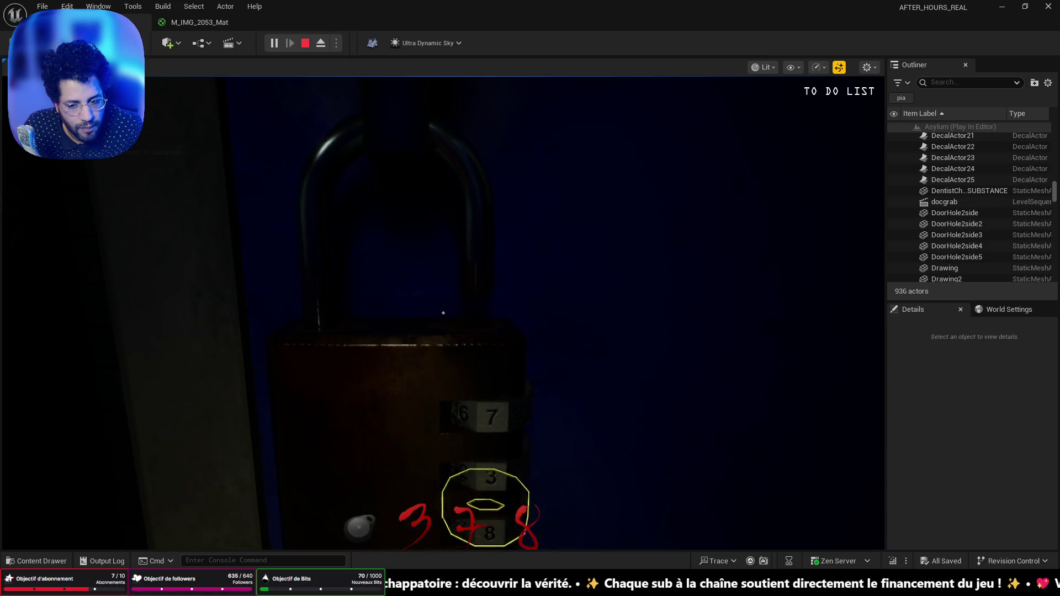
{"action": "key", "text": "Escape"}
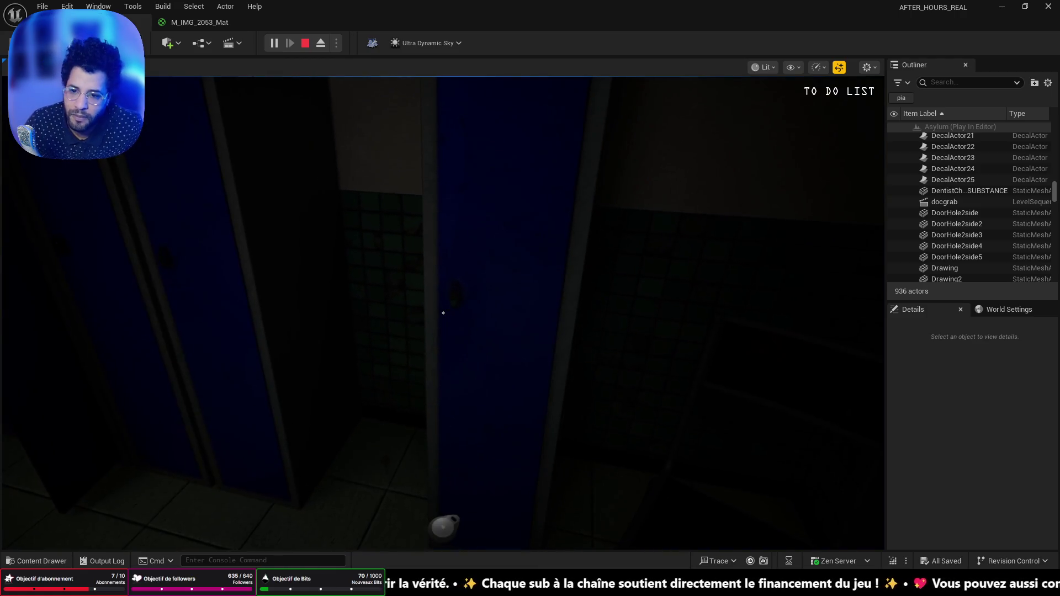
{"action": "key", "text": "w"}
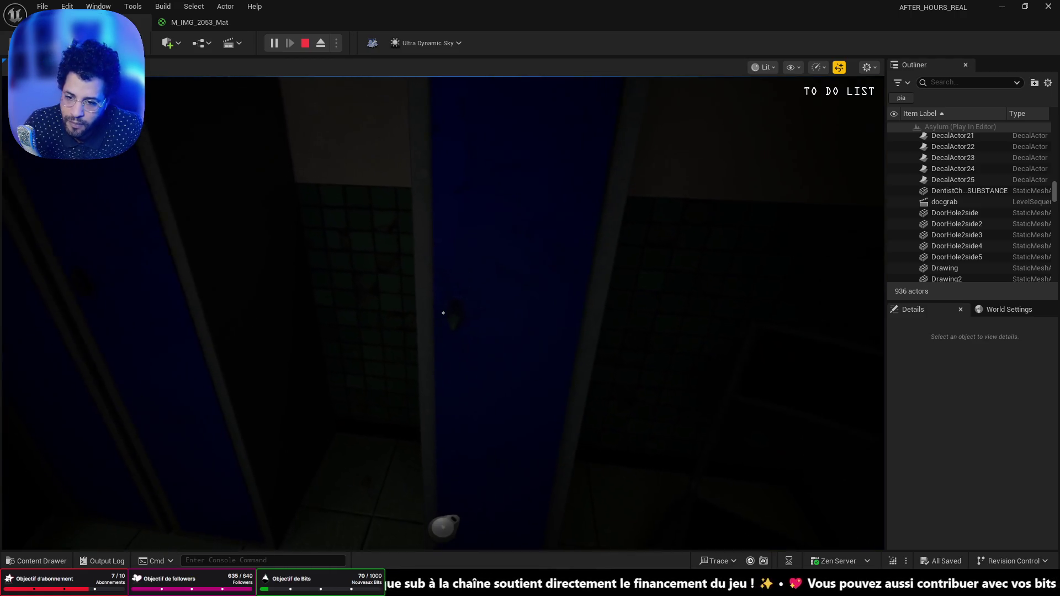
{"action": "left_click", "coordinate": [443, 313]}
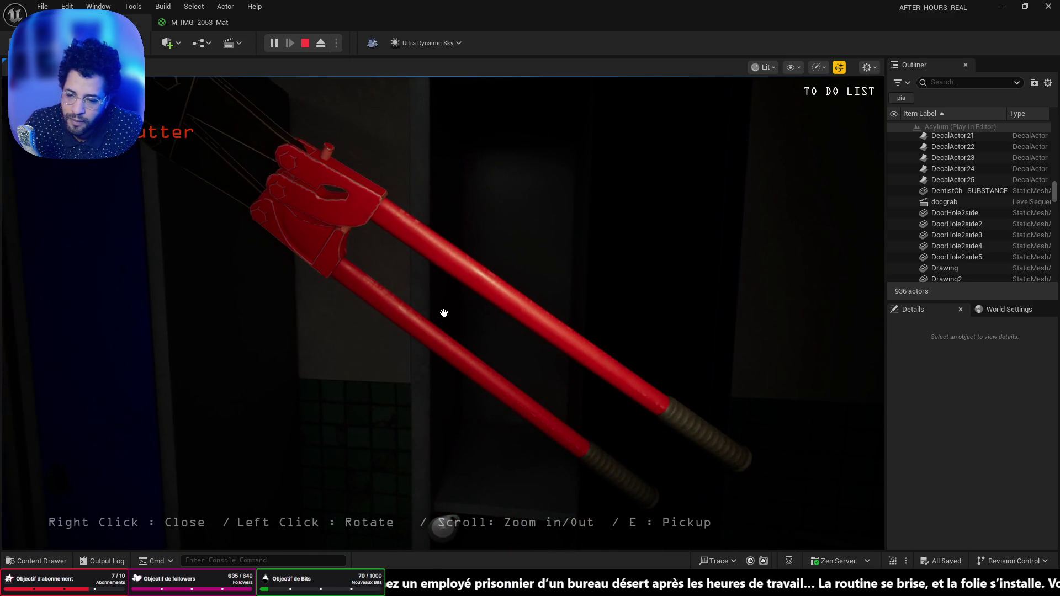
Rotate and close the bolt cutter, then walk through the blue-door room to the cork board of drawings
{"action": "left_click_drag", "start_coordinate": [444, 313], "coordinate": [443, 311]}
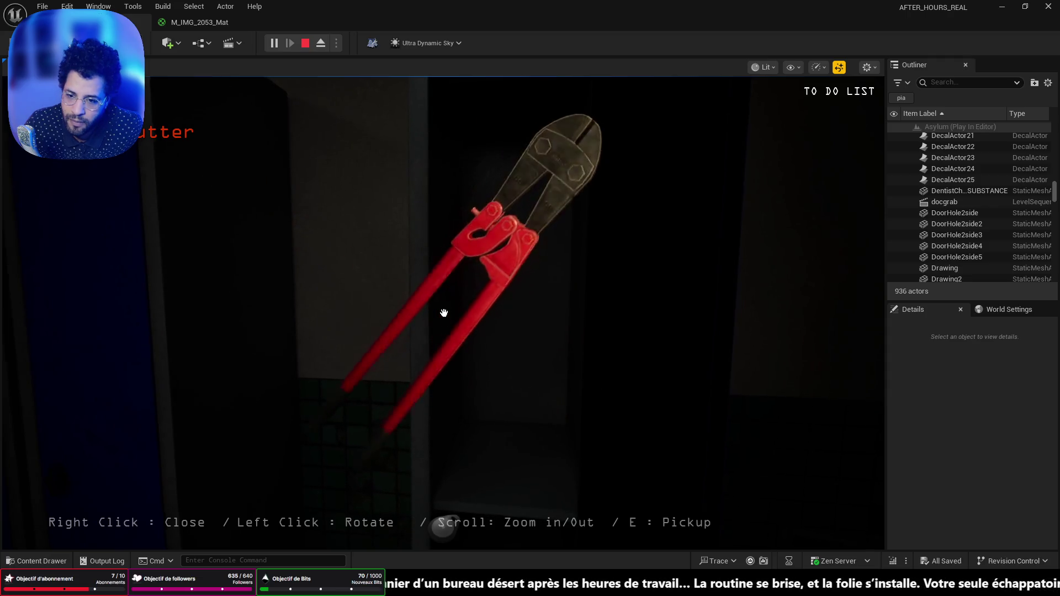
{"action": "right_click", "coordinate": [443, 311]}
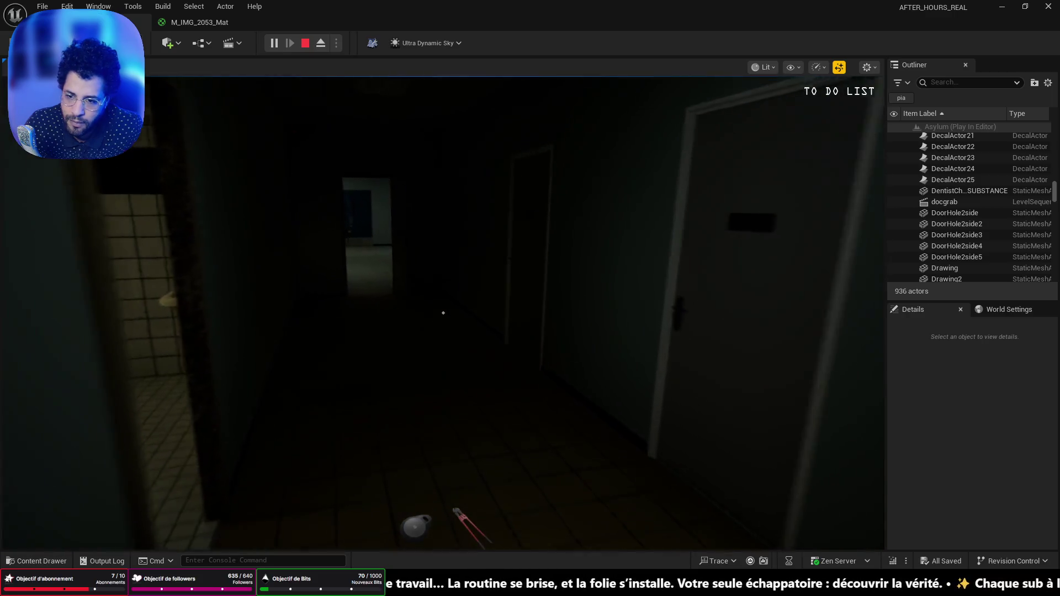
{"action": "key", "text": "w"}
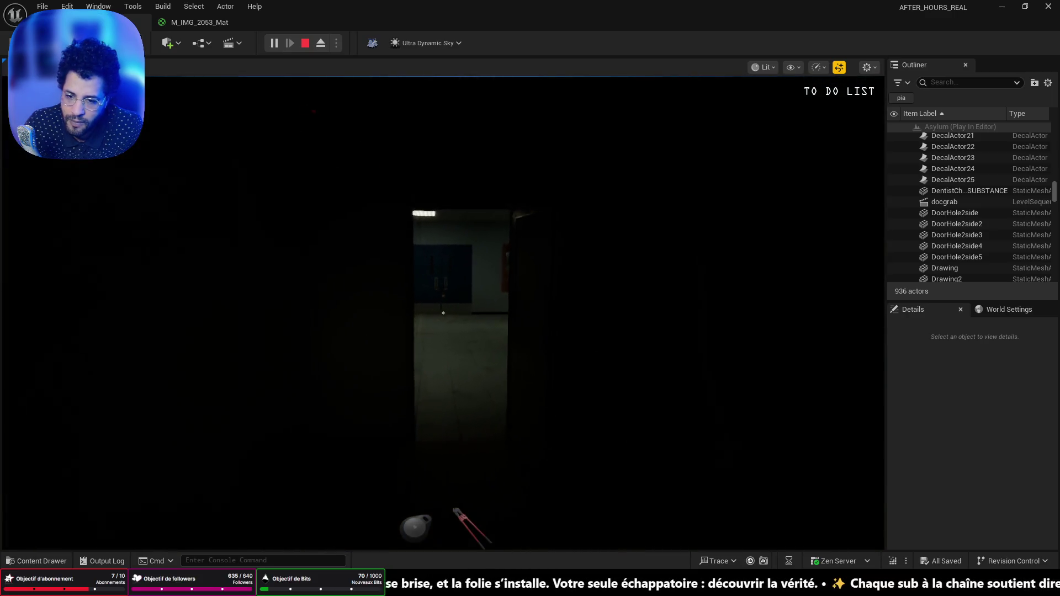
{"action": "key", "text": "w"}
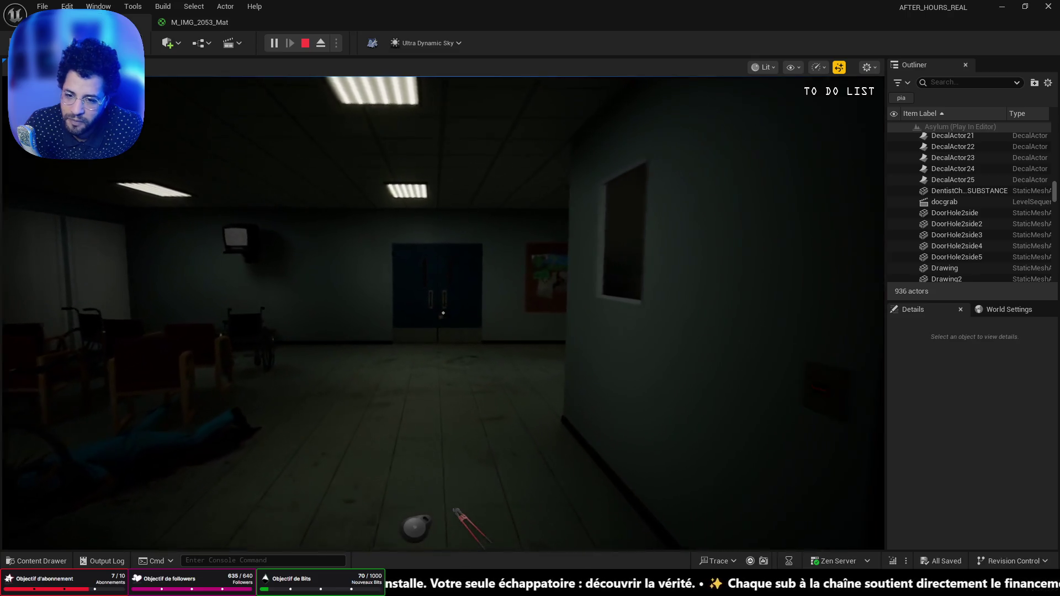
{"action": "key", "text": "w"}
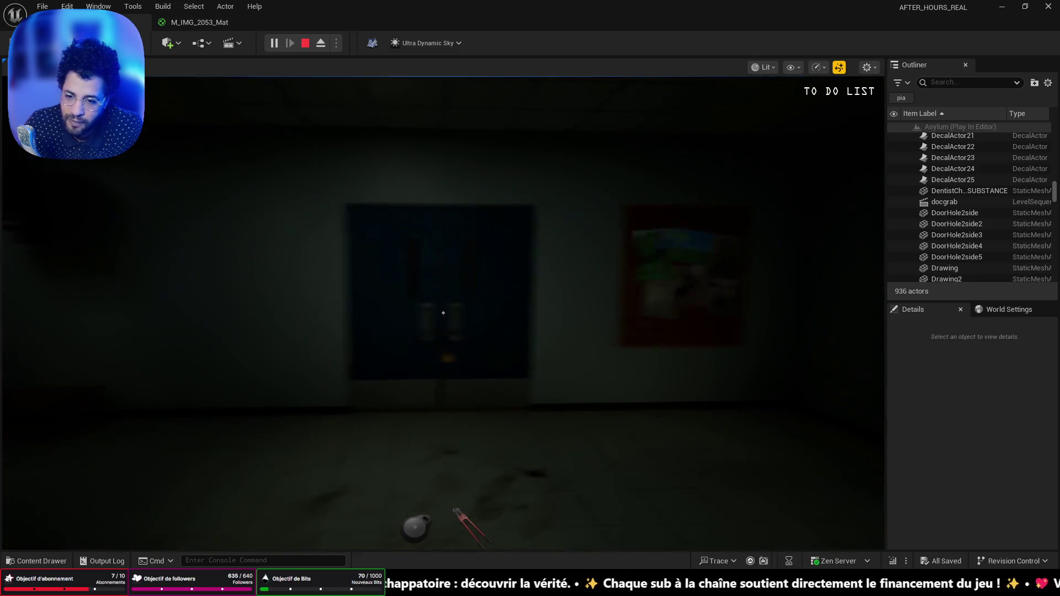
{"action": "key", "text": "s"}
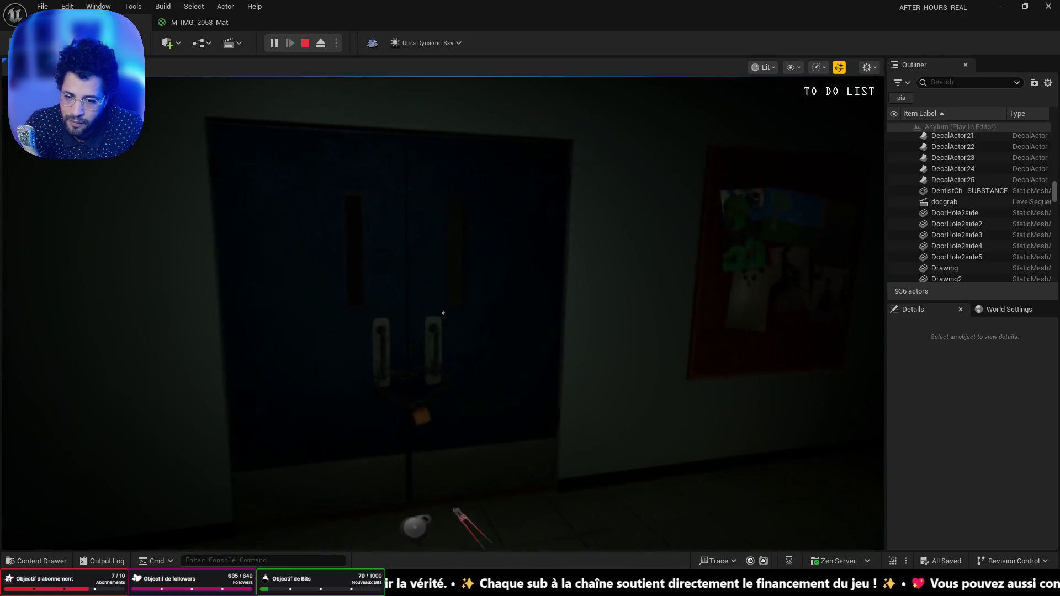
{"action": "key", "text": "w"}
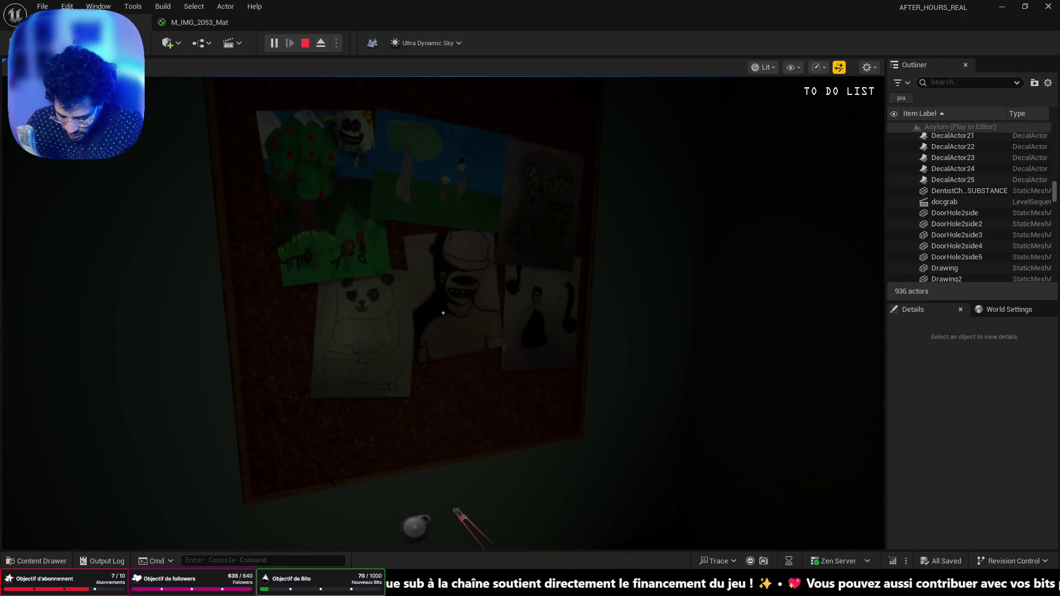
Take out the matchbox with F and strike a match for light
{"action": "key", "text": "f"}
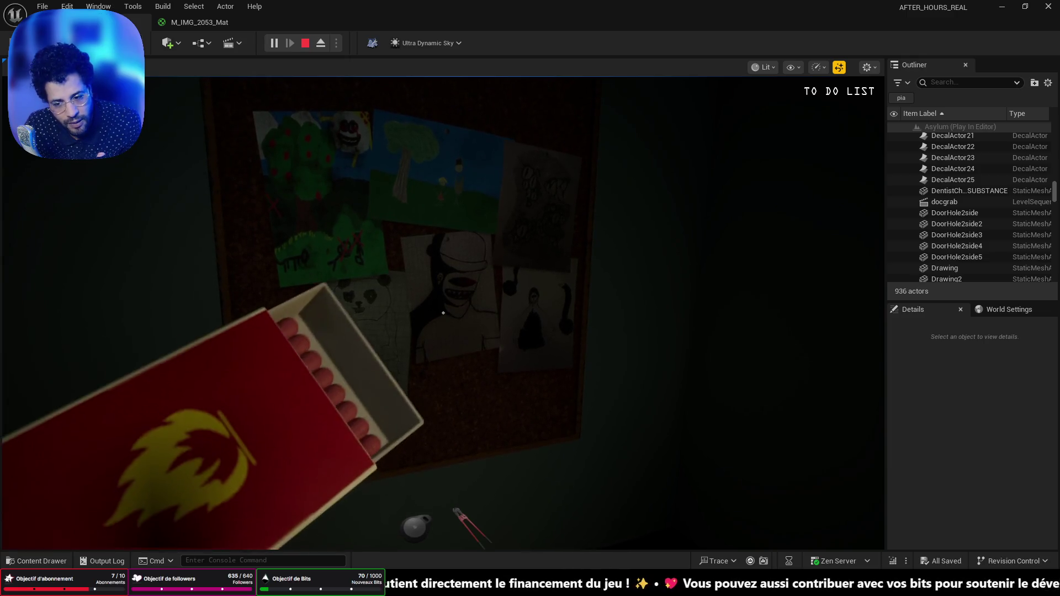
{"action": "left_click", "coordinate": [442, 313]}
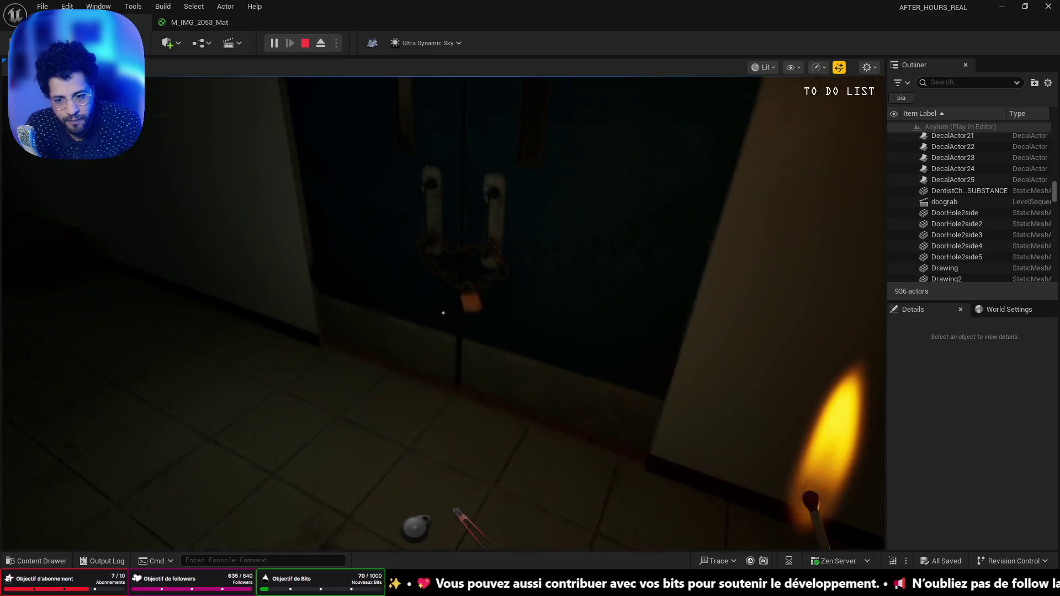
{"action": "mouse_move", "coordinate": [442, 313]}
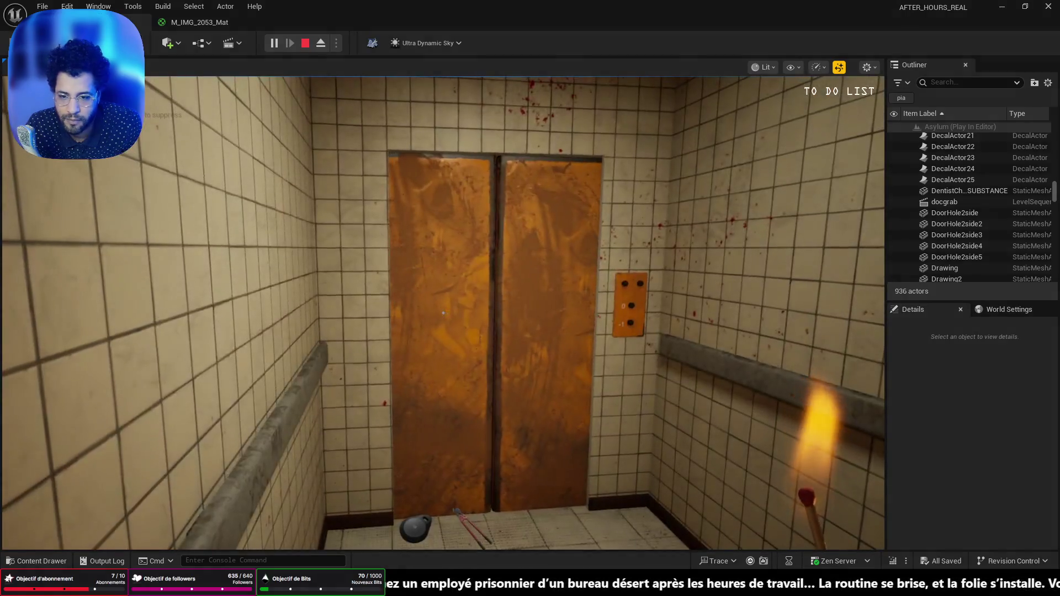
Walk into the opened elevator and strike a match in the dark
{"action": "key", "text": "w"}
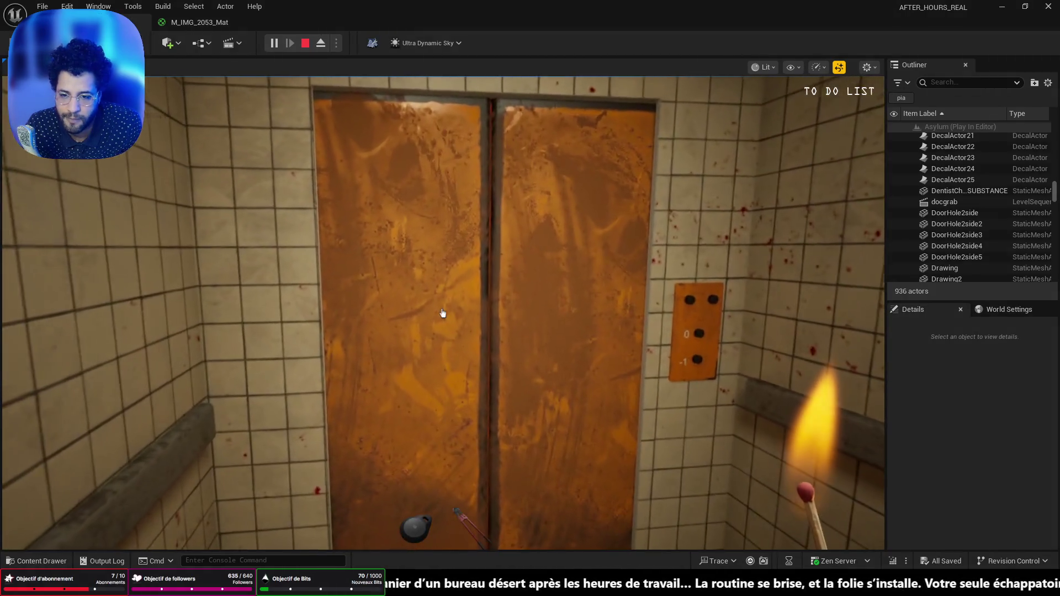
{"action": "key", "text": "w"}
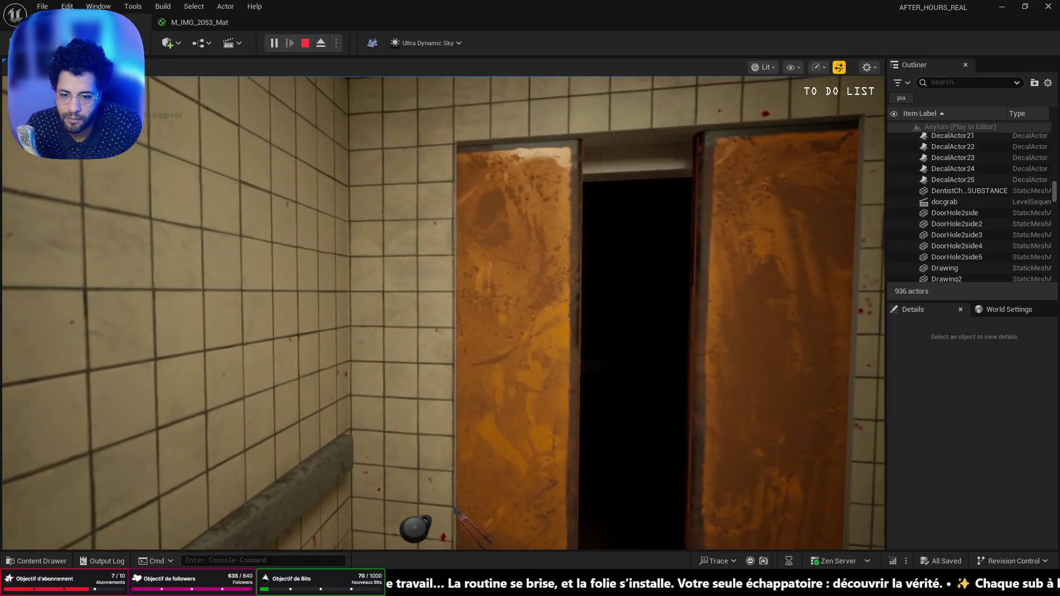
{"action": "key", "text": "w"}
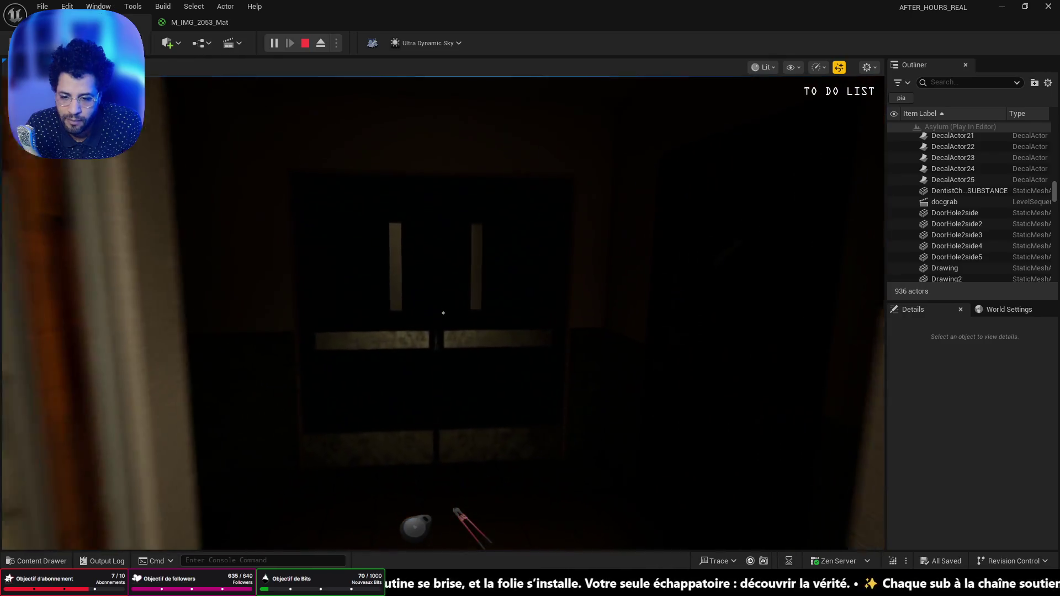
{"action": "left_click", "coordinate": [443, 313]}
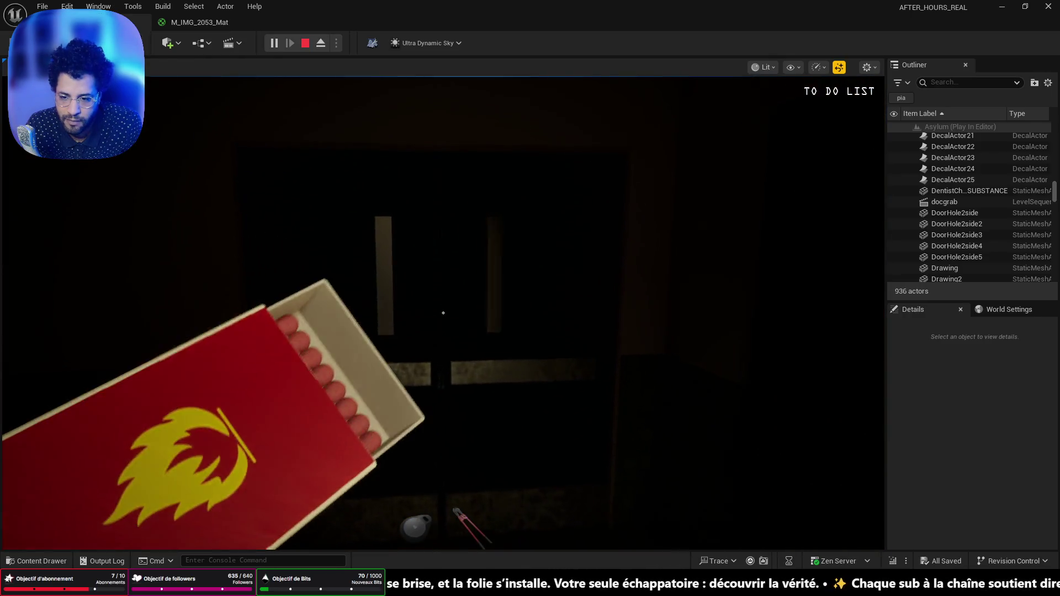
{"action": "mouse_move", "coordinate": [443, 313]}
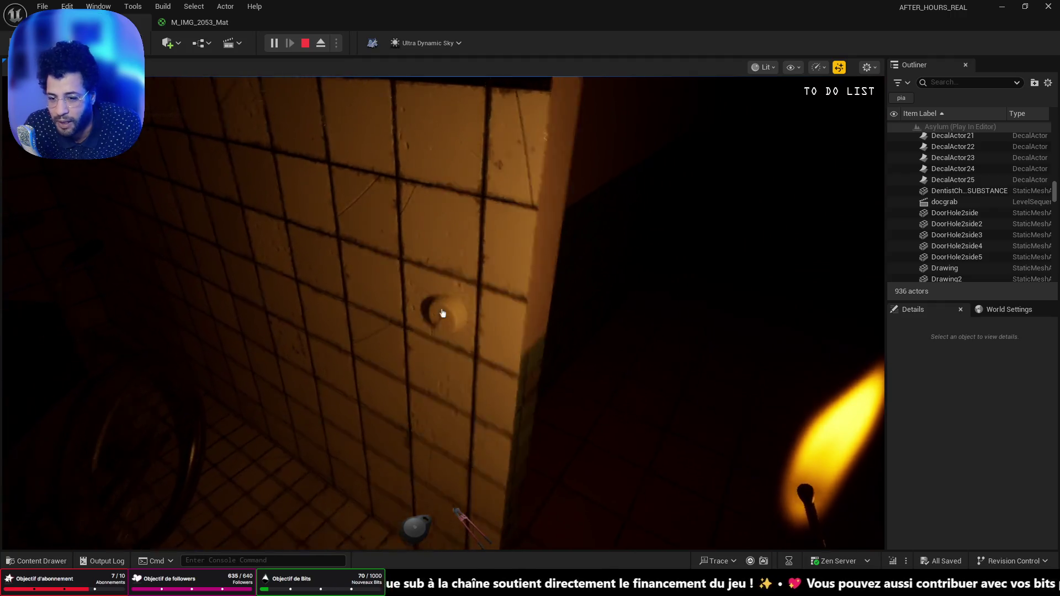
Press the round wall button for lights, walk to the green wall object, relight a match, and end the playtest
{"action": "left_click", "coordinate": [443, 313]}
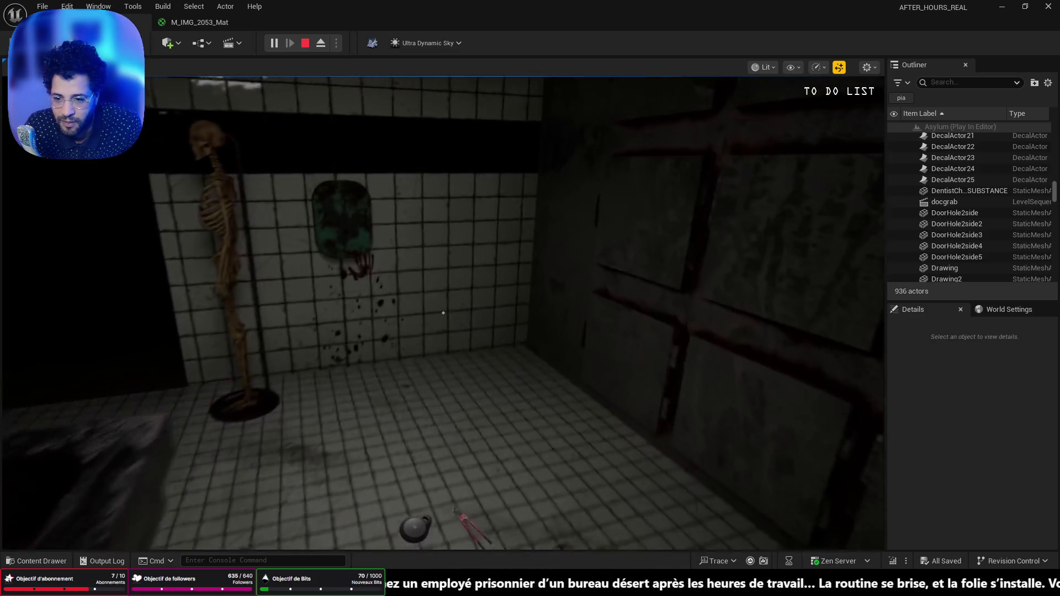
{"action": "key", "text": "w"}
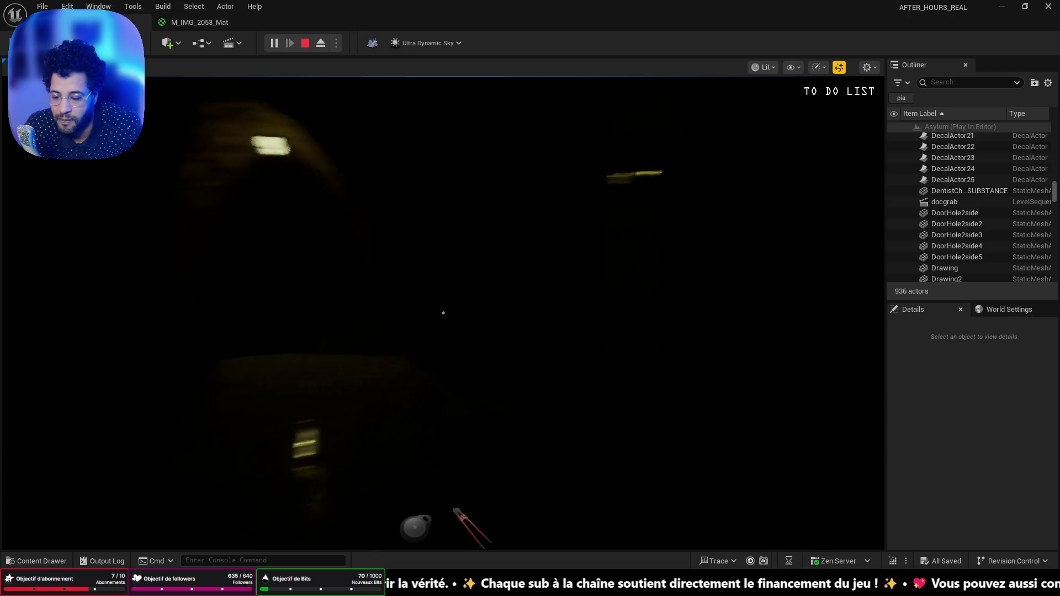
{"action": "left_click", "coordinate": [443, 313]}
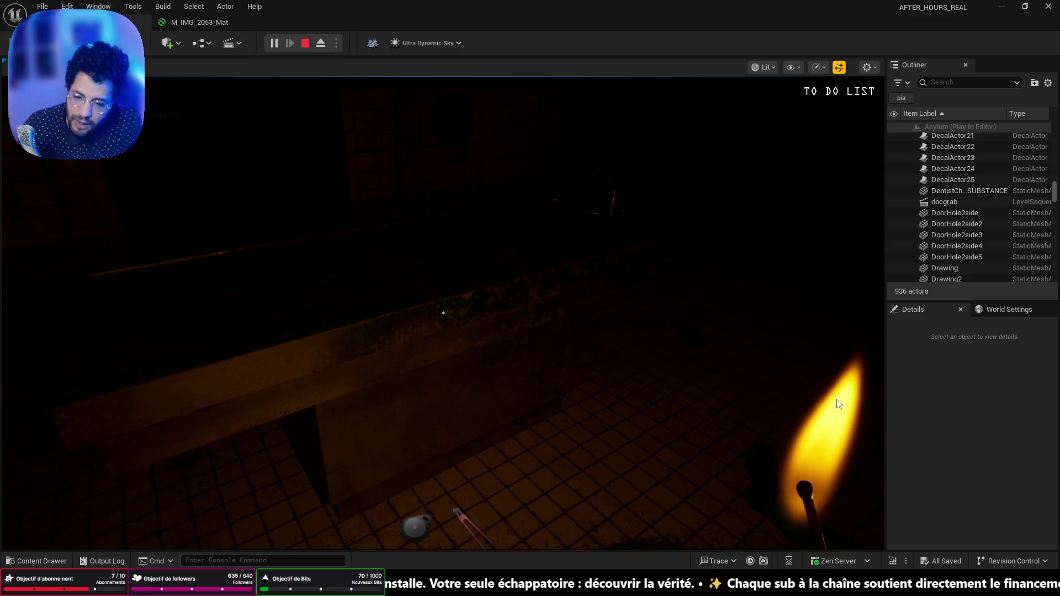
{"action": "key", "text": "Escape"}
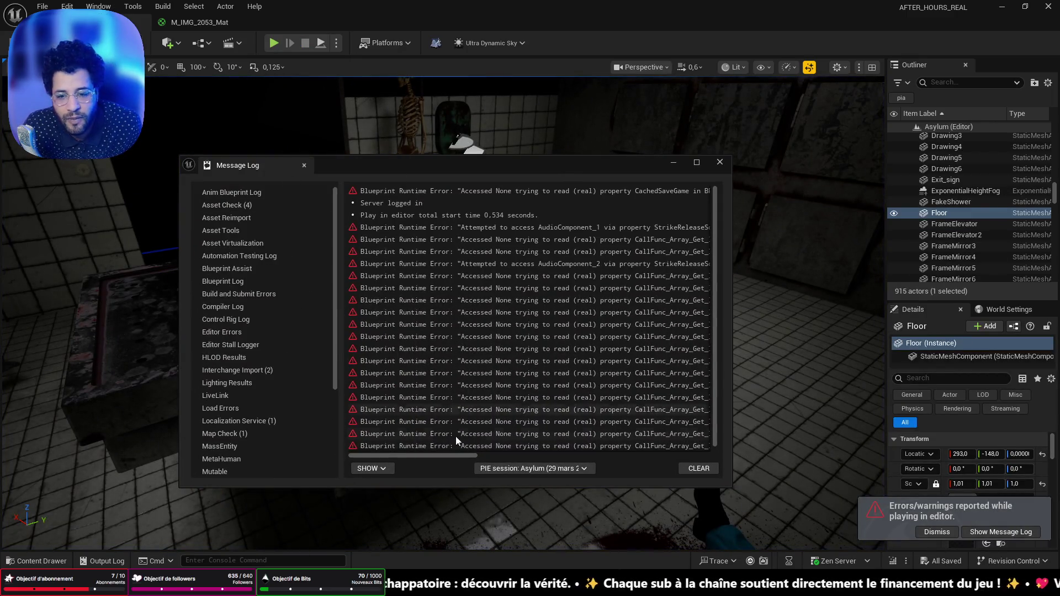
Scroll through the blueprint runtime errors, minimize the Message Log, and turn the view toward the morgue table
{"action": "left_click_drag", "start_coordinate": [451, 454], "coordinate": [618, 472]}
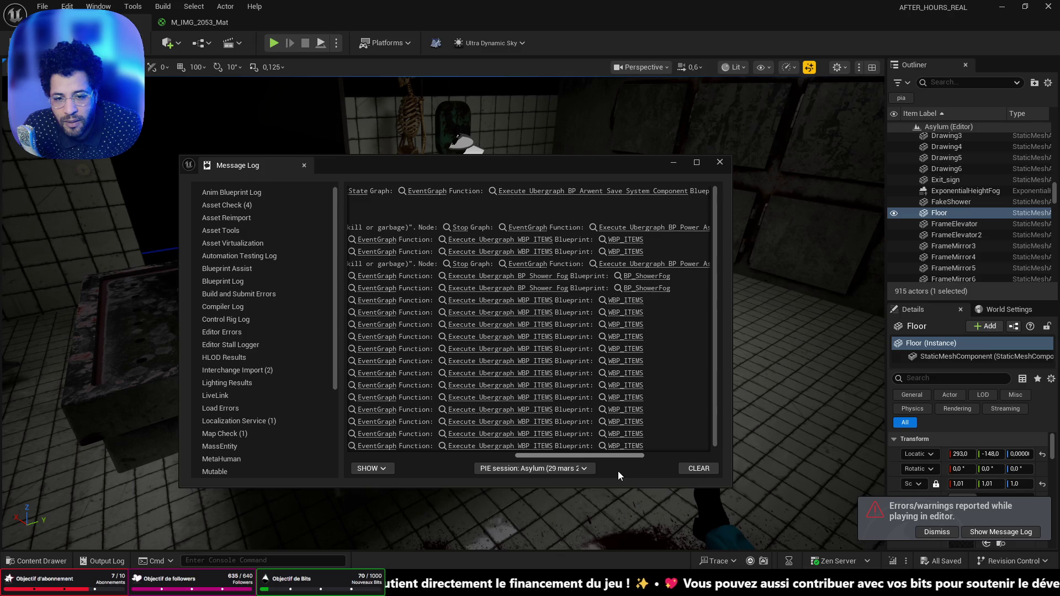
{"action": "mouse_move", "coordinate": [618, 471]}
{"action": "left_mouse_down"}
{"action": "mouse_move", "coordinate": [388, 445]}
{"action": "mouse_move", "coordinate": [653, 446]}
{"action": "mouse_move", "coordinate": [524, 434]}
{"action": "mouse_move", "coordinate": [544, 429]}
{"action": "mouse_move", "coordinate": [549, 409]}
{"action": "left_mouse_up"}
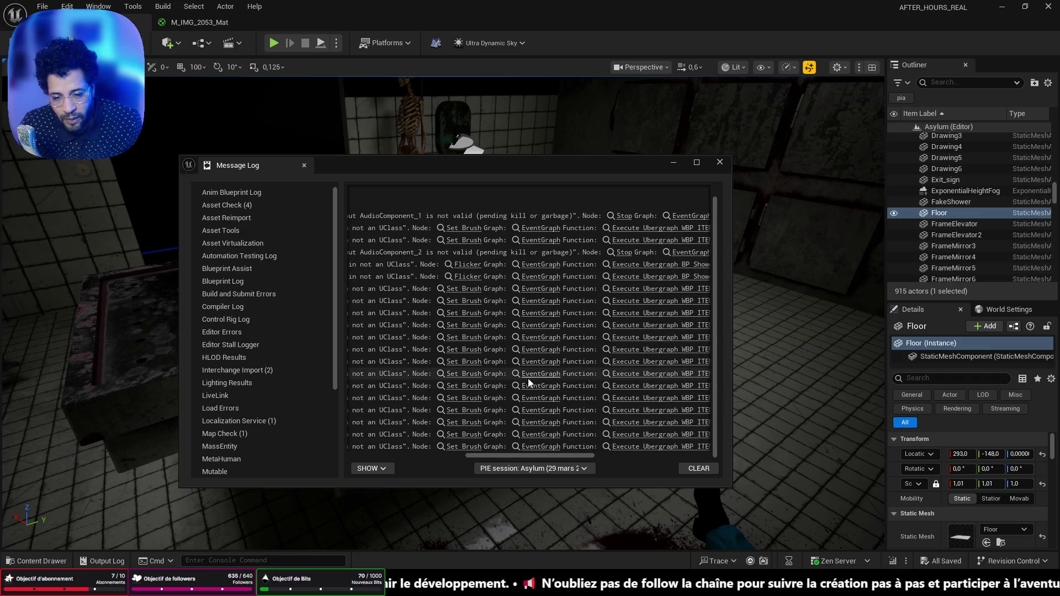
{"action": "left_click", "coordinate": [681, 165]}
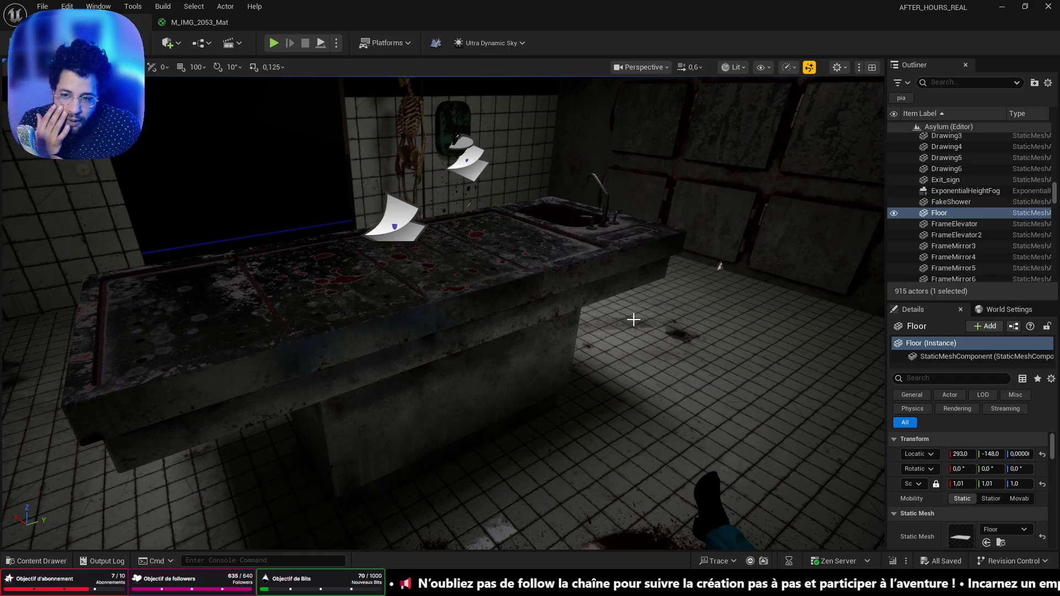
{"action": "left_click_drag", "start_coordinate": [633, 319], "coordinate": [636, 318]}
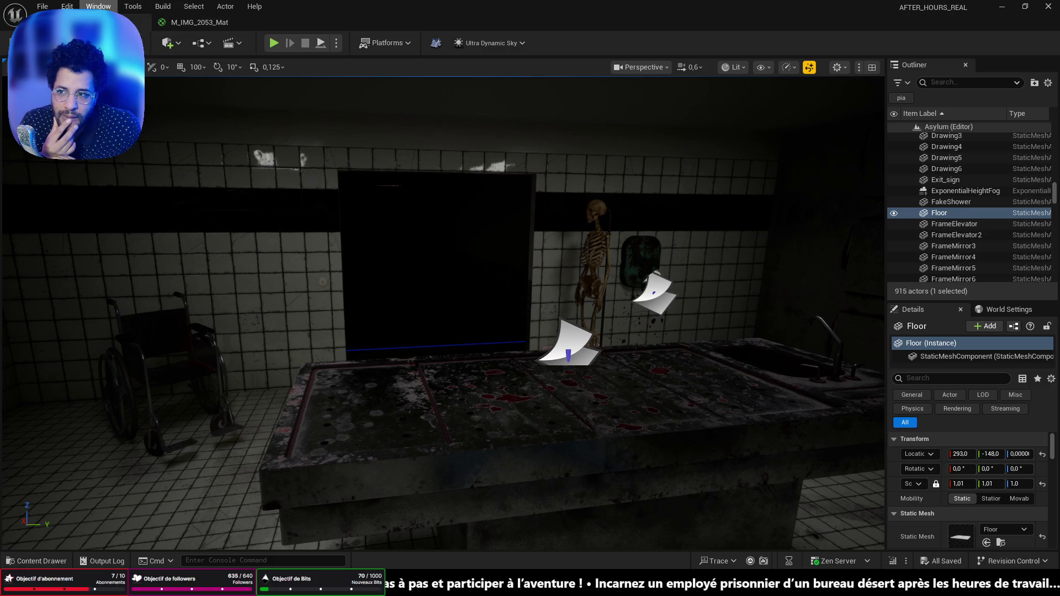
Browse the Content Drawer from folder 2 up to the Fab folder, then close it and show the Window menu
{"action": "key", "text": "ctrl+space"}
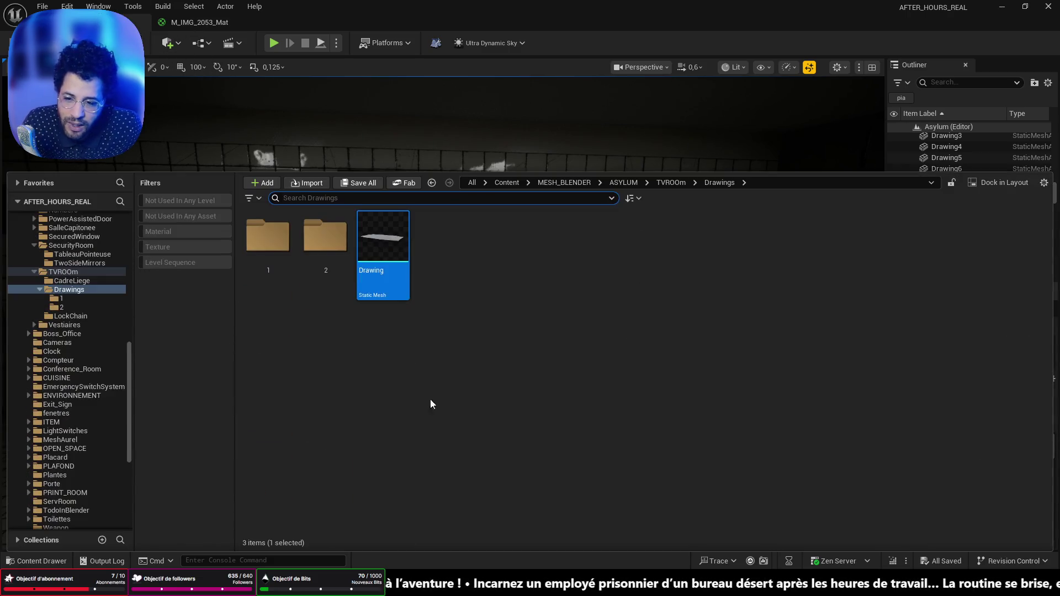
{"action": "left_click", "coordinate": [431, 183]}
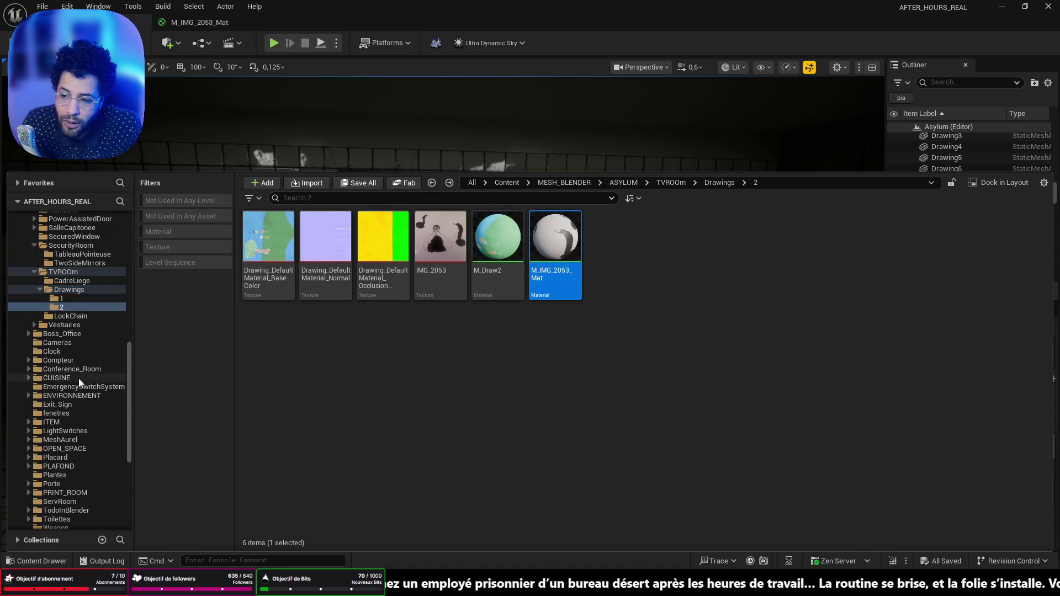
{"action": "scroll", "coordinate": [78, 379], "scroll_direction": "up", "scroll_amount": 10}
{"action": "left_click", "coordinate": [57, 224]}
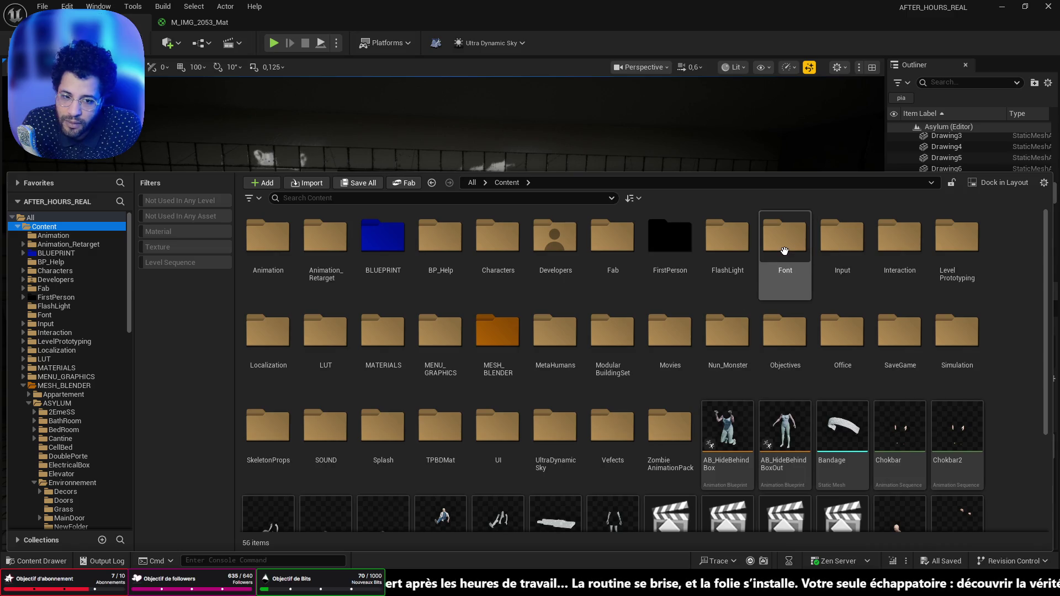
{"action": "double_click", "coordinate": [614, 239]}
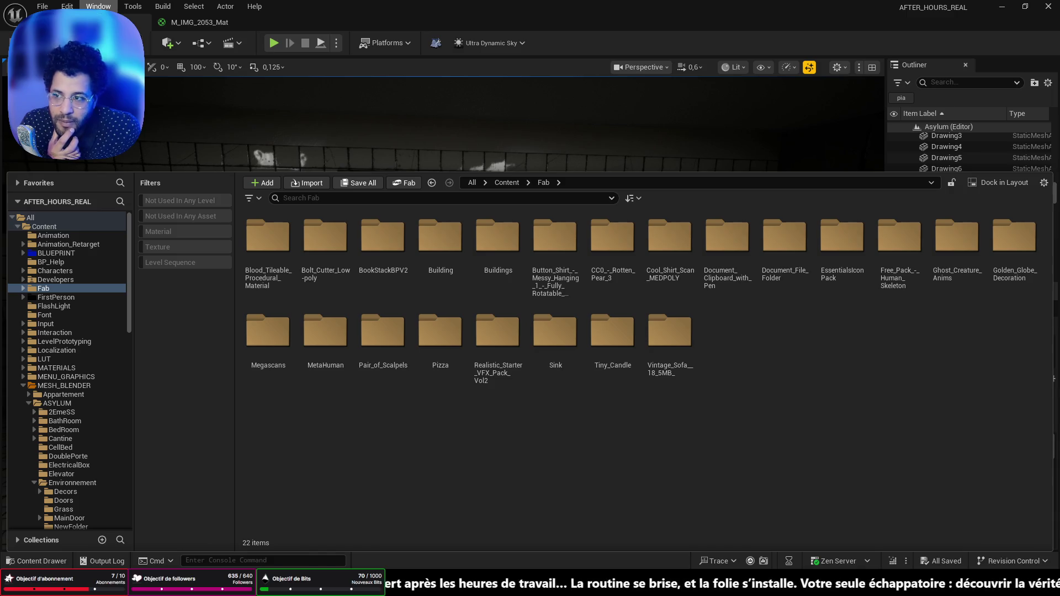
{"action": "left_click", "coordinate": [98, 6]}
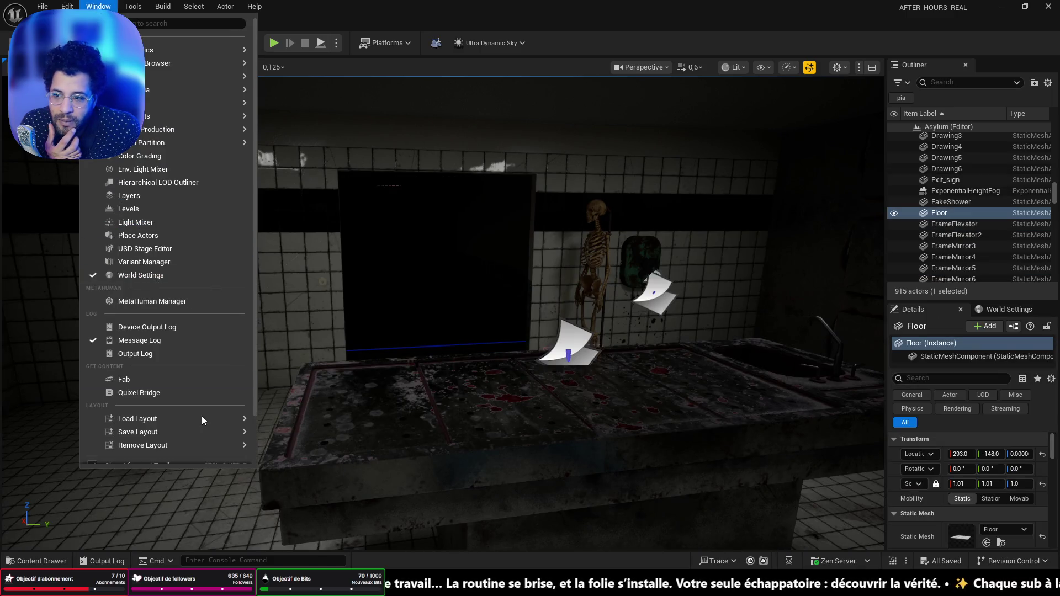
Open Fab in the editor, scroll through My Library, and filter it to the 3D category
{"action": "left_click", "coordinate": [201, 380]}
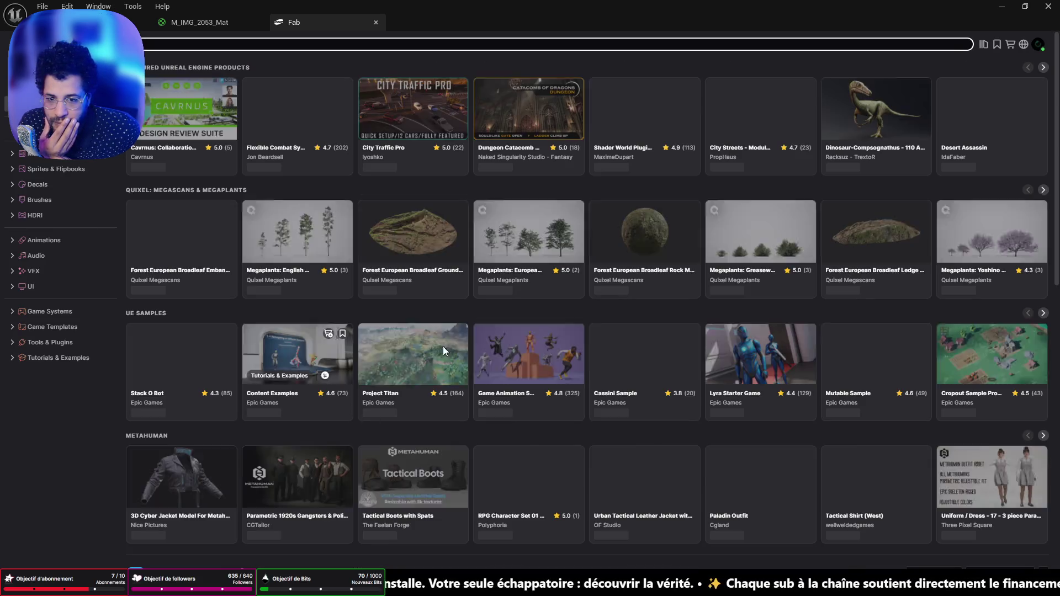
{"action": "left_click", "coordinate": [966, 43]}
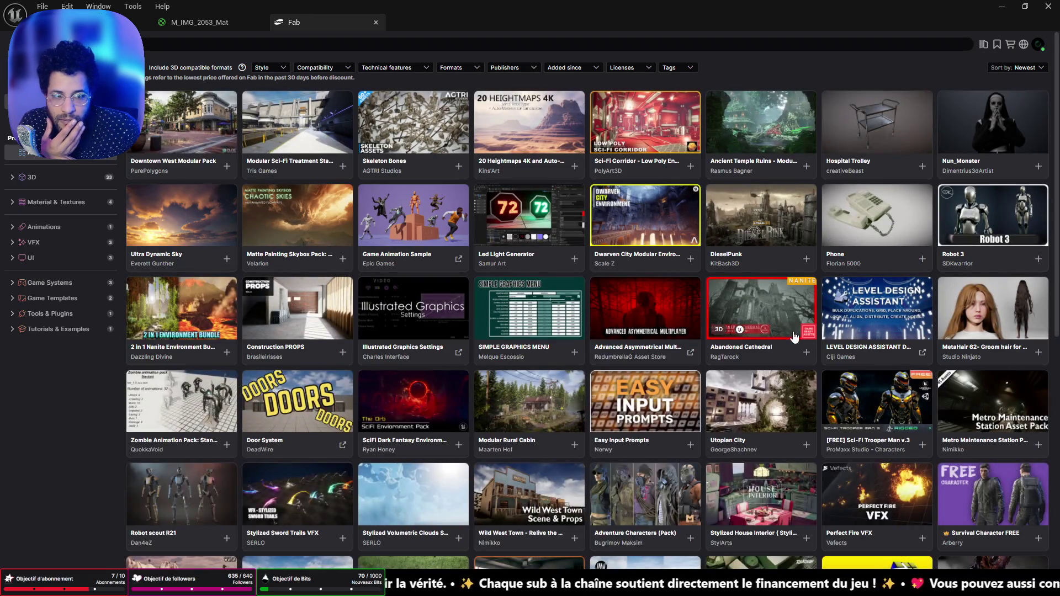
{"action": "scroll", "coordinate": [615, 271], "scroll_direction": "down", "scroll_amount": 6}
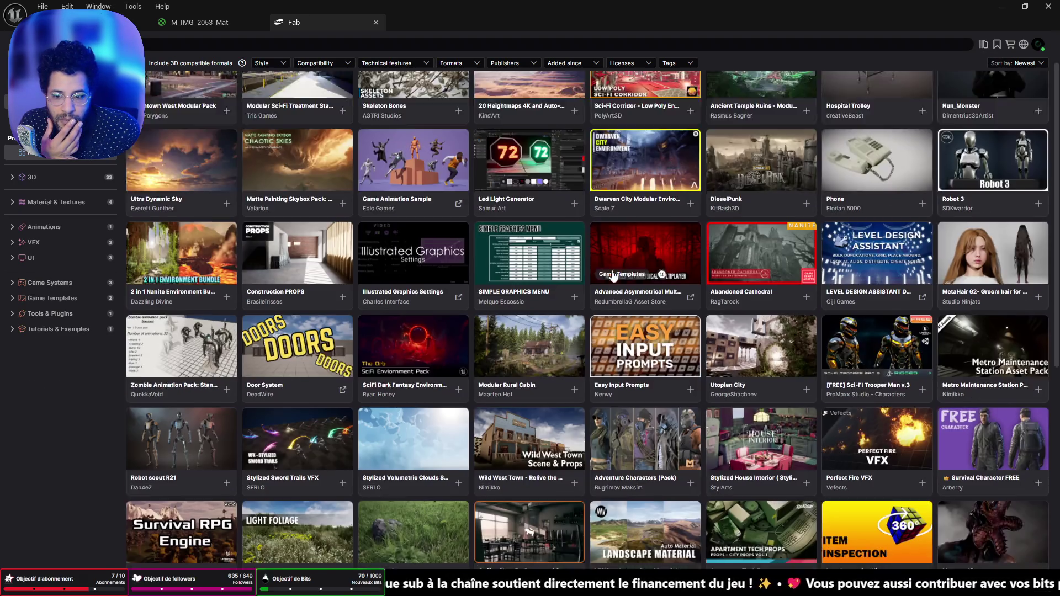
{"action": "scroll", "coordinate": [612, 279], "scroll_direction": "up", "scroll_amount": 2}
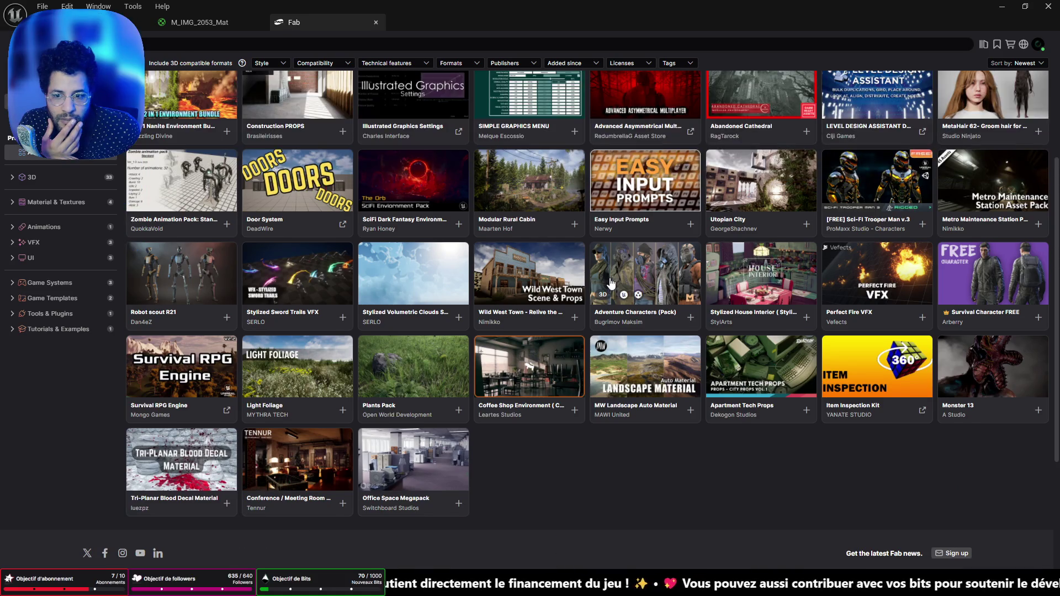
{"action": "scroll", "coordinate": [548, 391], "scroll_direction": "up", "scroll_amount": 1}
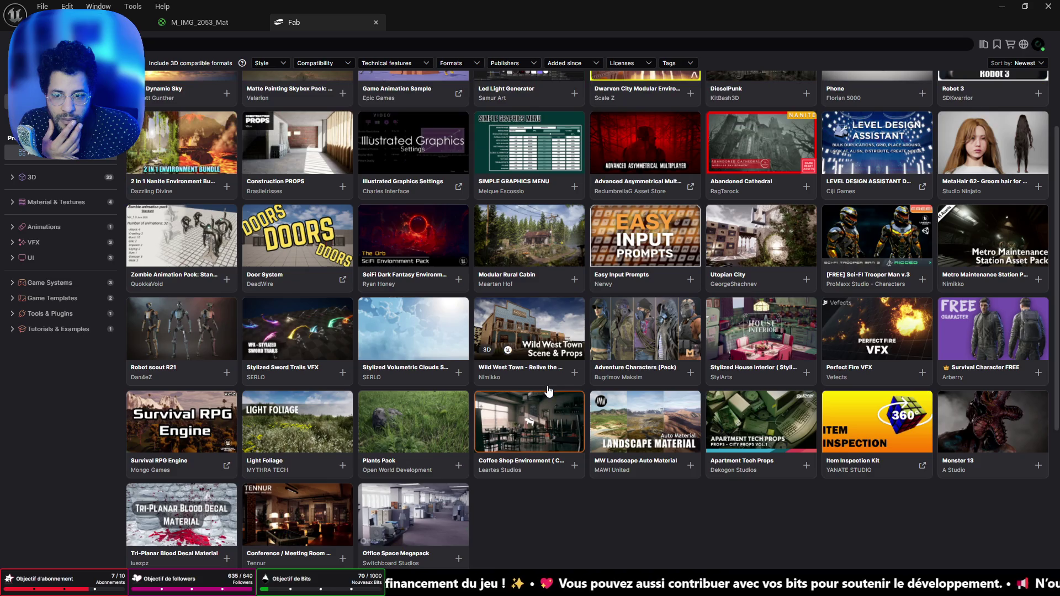
{"action": "scroll", "coordinate": [548, 391], "scroll_direction": "up", "scroll_amount": 2}
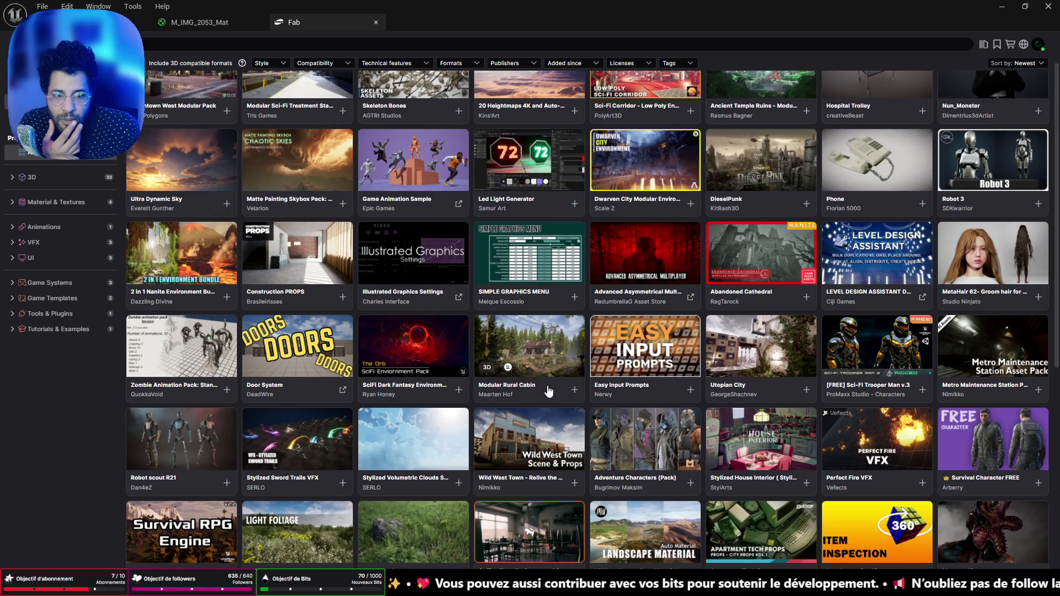
{"action": "scroll", "coordinate": [548, 391], "scroll_direction": "up", "scroll_amount": 1}
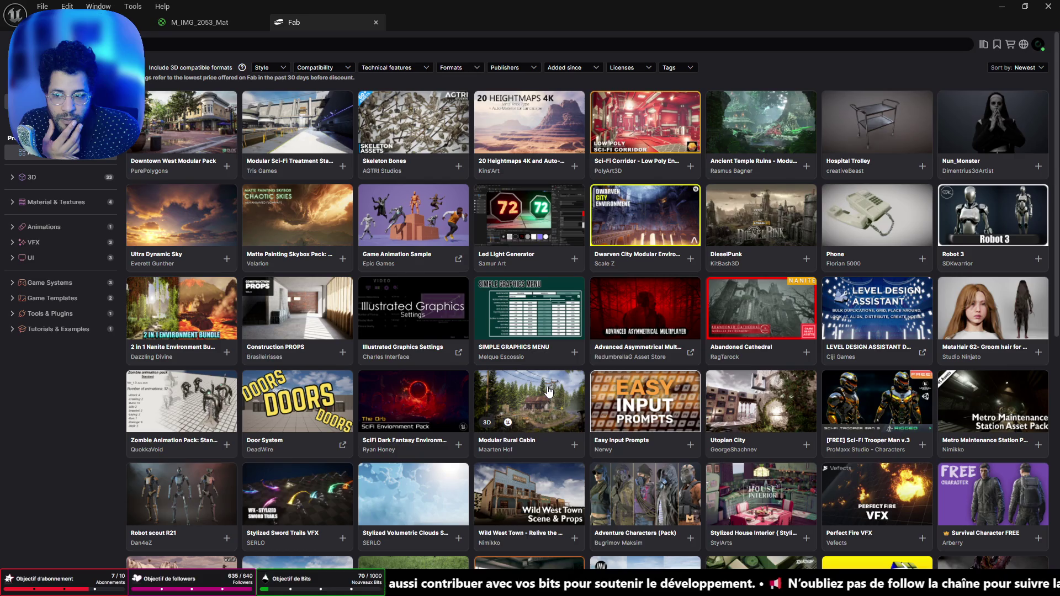
{"action": "left_click", "coordinate": [66, 175]}
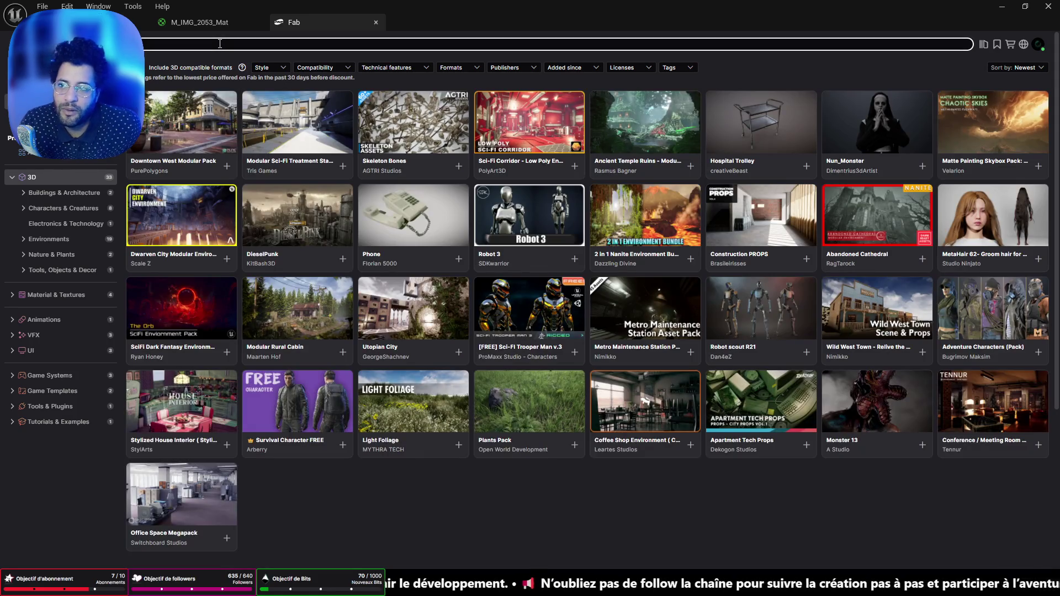
{"action": "left_click", "coordinate": [220, 43]}
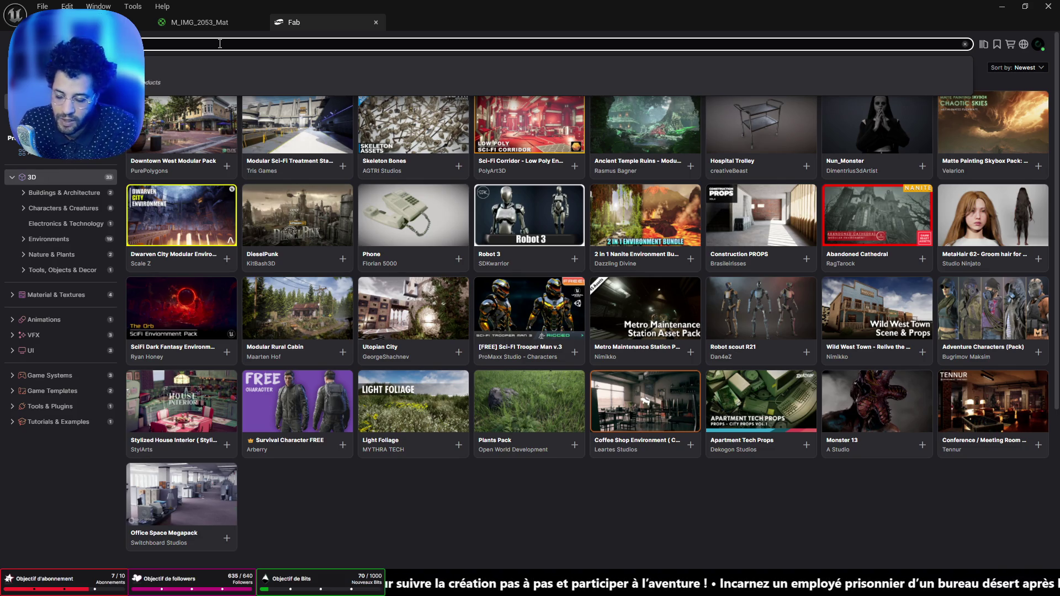
Search My Library for 'dead body', then clear the search after finding nothing
{"action": "key", "text": "Return"}
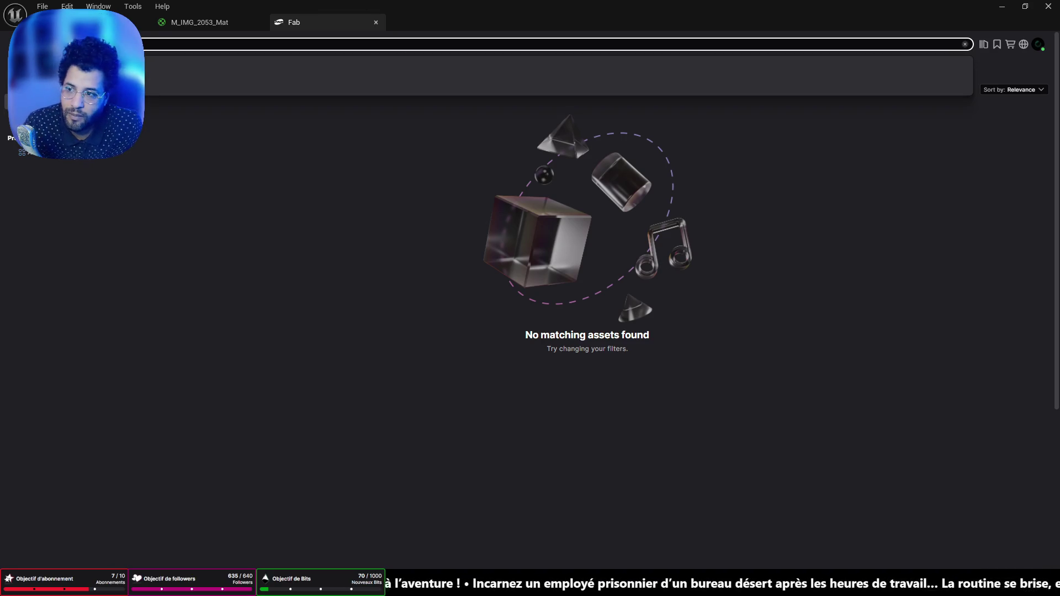
{"action": "key", "text": "Return"}
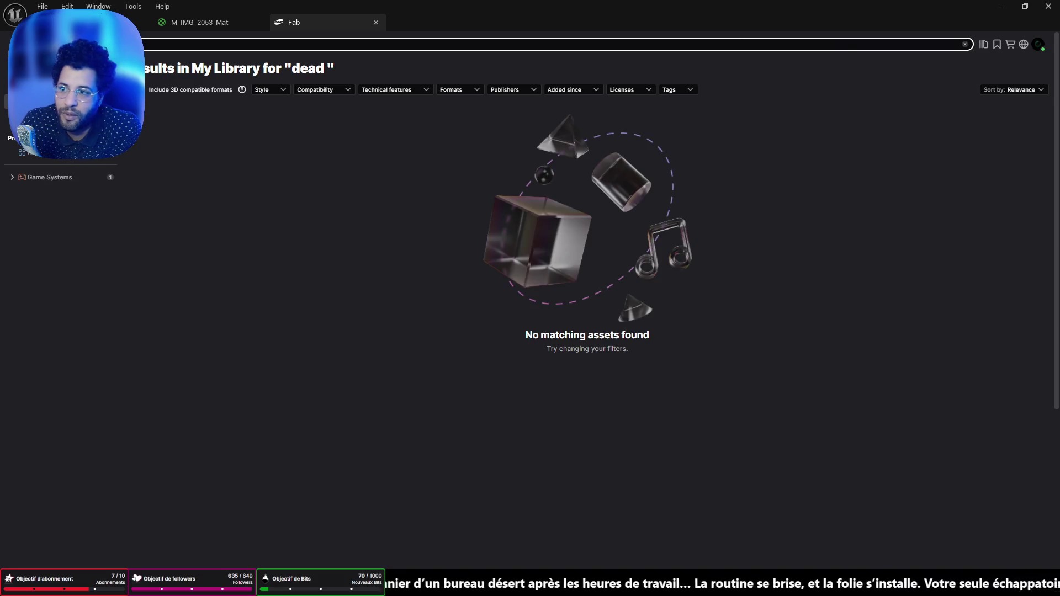
{"action": "key", "text": "BackSpace"}
{"action": "key", "text": "BackSpace"}
{"action": "key", "text": "BackSpace"}
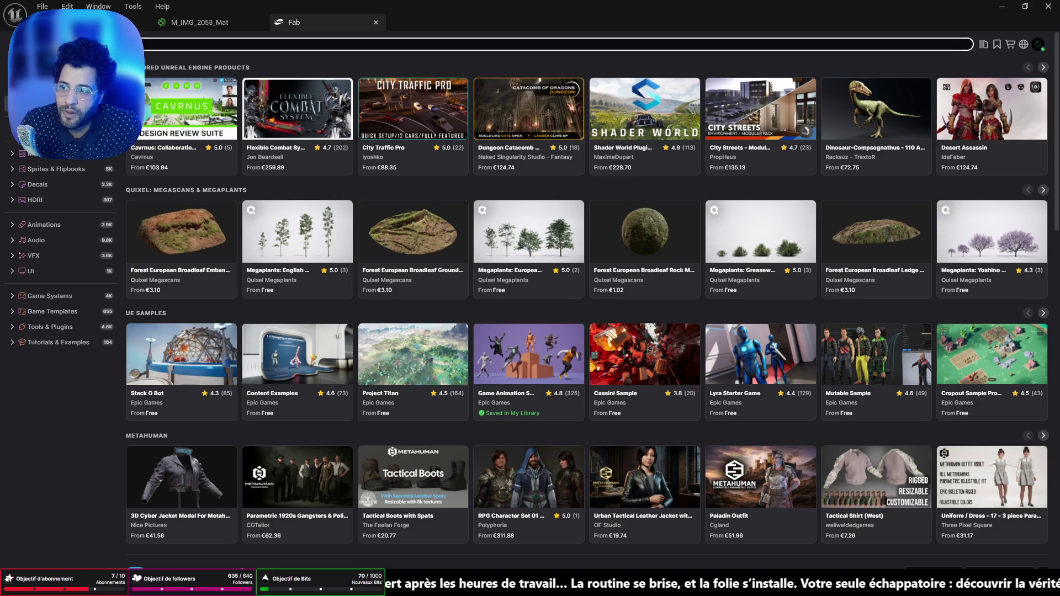
Search all of Fab for 'dead body' and open the free Corpo listing
{"action": "type", "text": "d"}
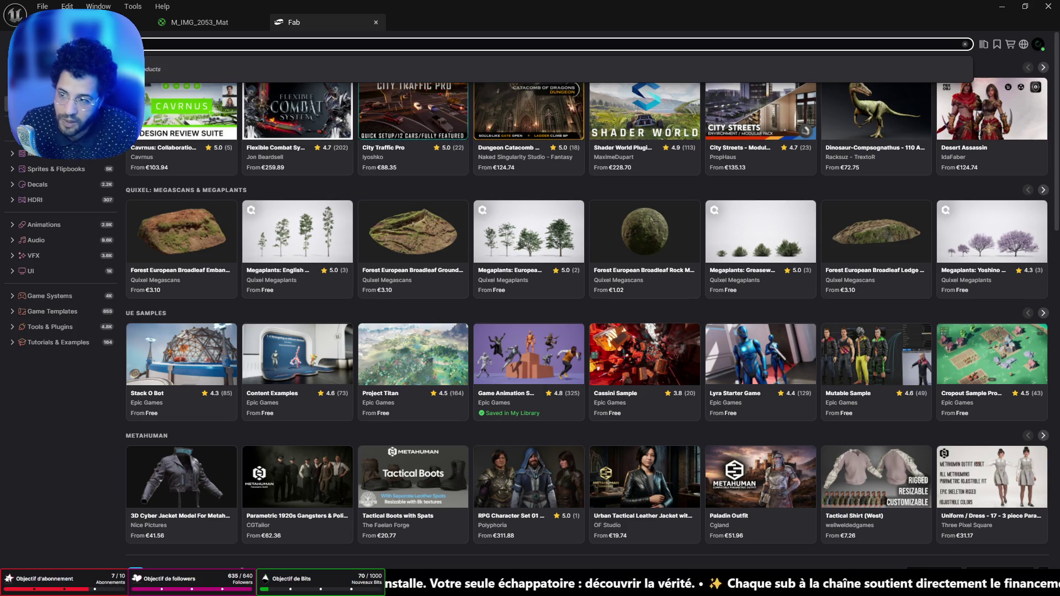
{"action": "key", "text": "Return"}
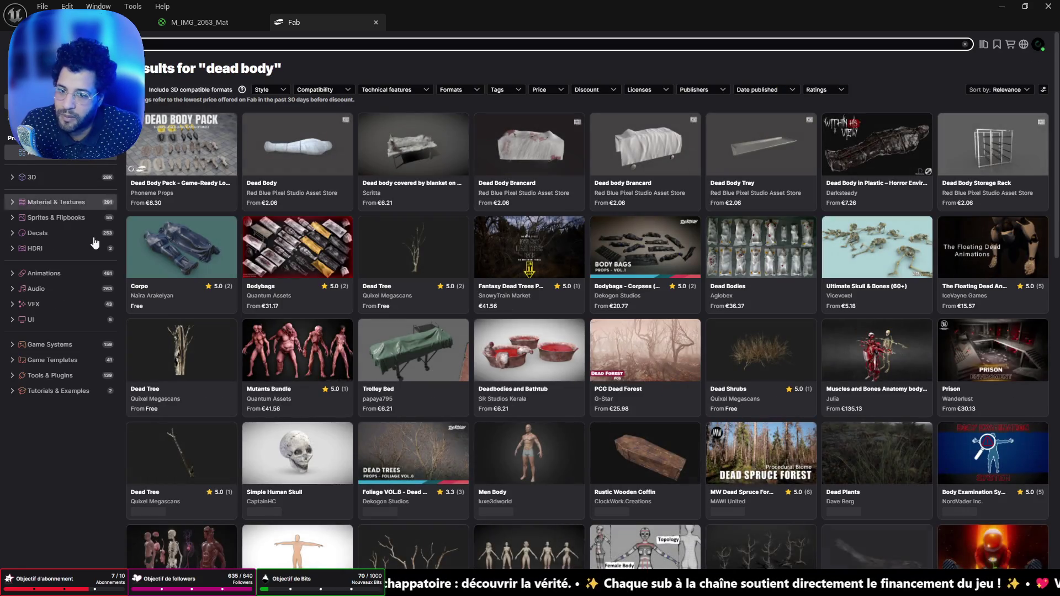
{"action": "left_click", "coordinate": [184, 251]}
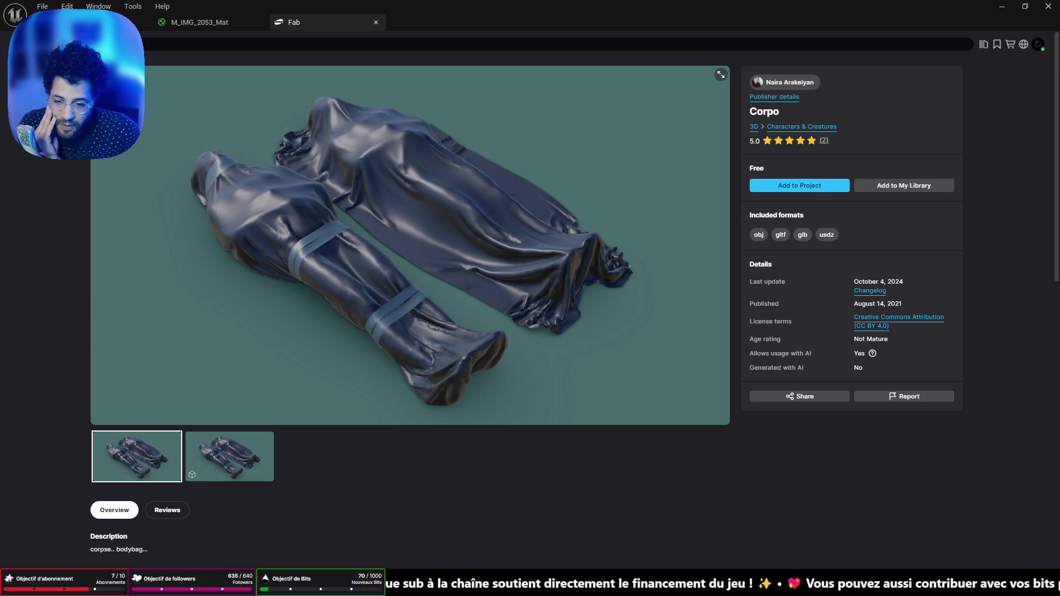
Switch from the Fab Corpo page over to Discord
{"action": "key", "text": "alt+Tab"}
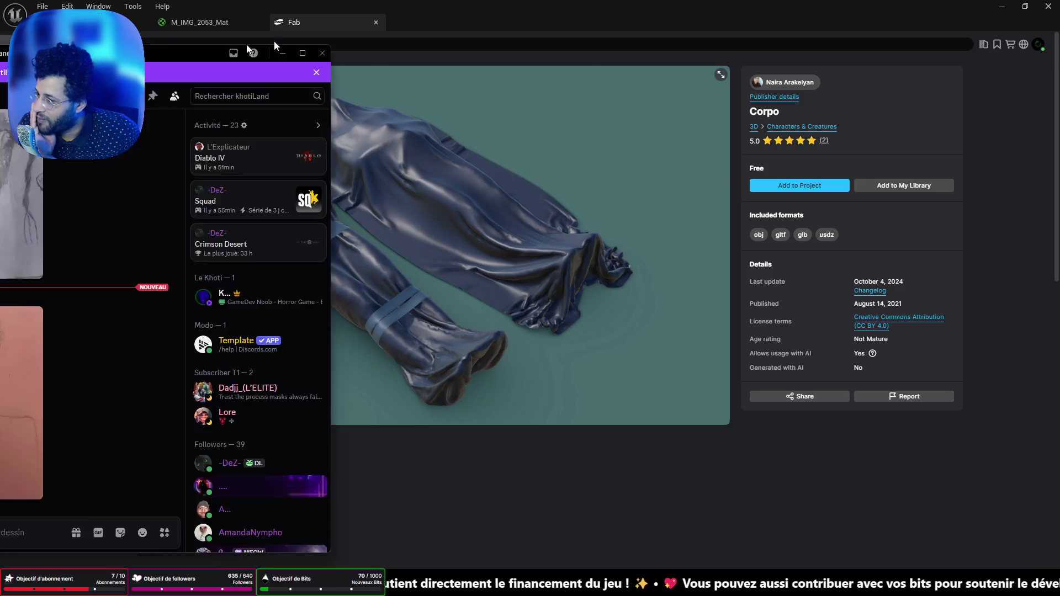
View the pencil portrait posted in #dessin full-size, close it, and minimize Discord
{"action": "left_click", "coordinate": [503, 372]}
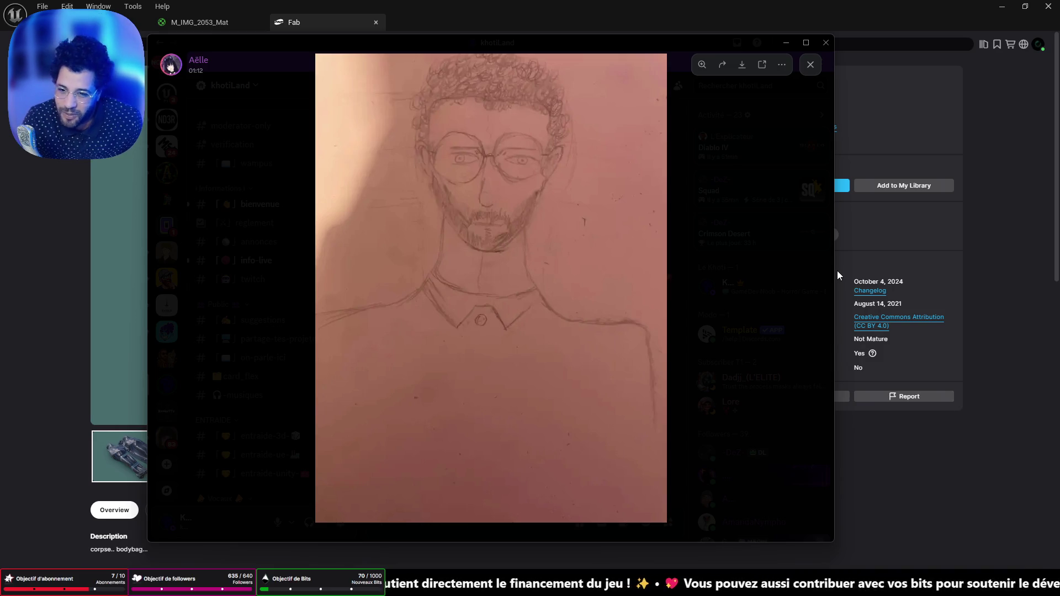
{"action": "left_click", "coordinate": [810, 65]}
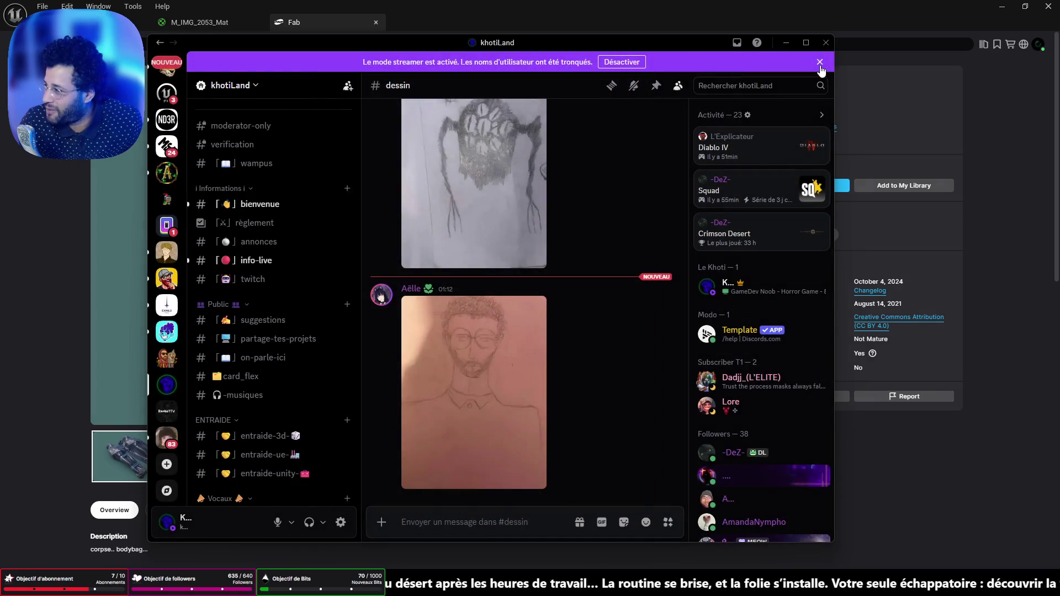
{"action": "left_click", "coordinate": [786, 43]}
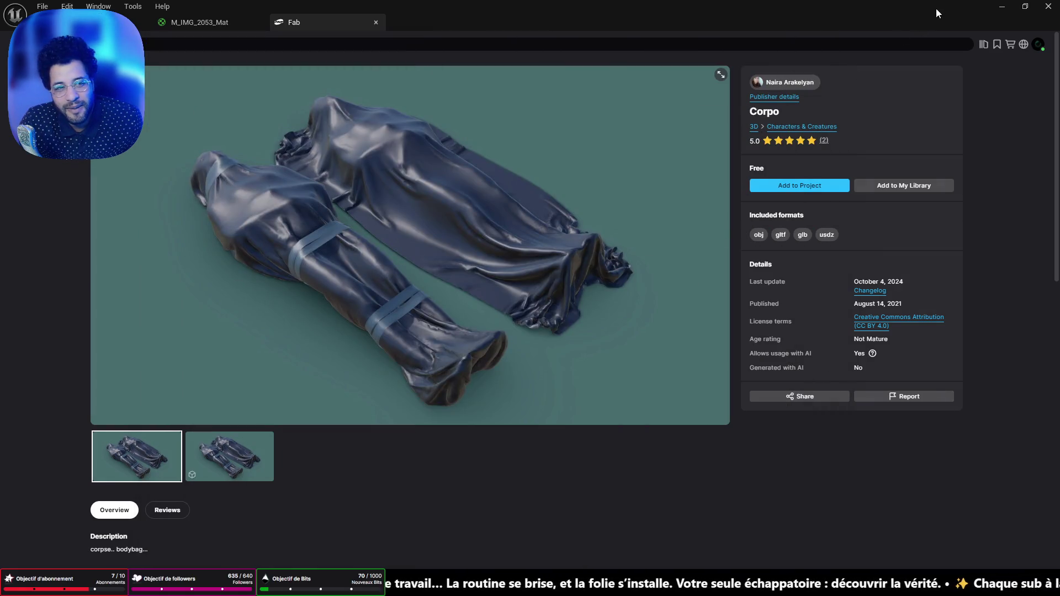
Minimize Unreal Editor, bring Chrome to the front, and switch to its first tab
{"action": "left_click", "coordinate": [1001, 7]}
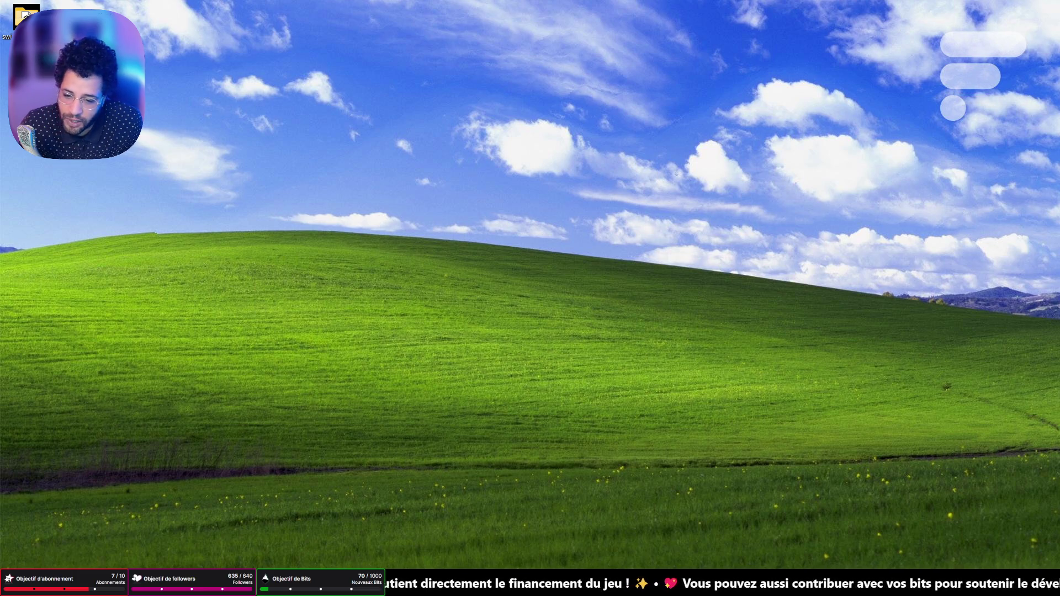
{"action": "left_click", "coordinate": [518, 582]}
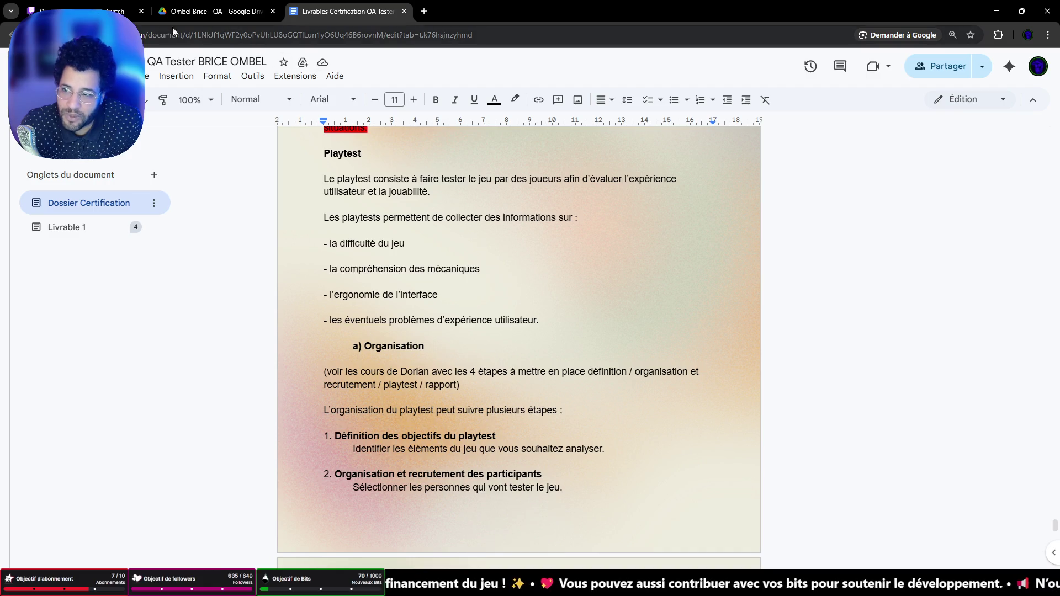
{"action": "key", "text": "ctrl+1"}
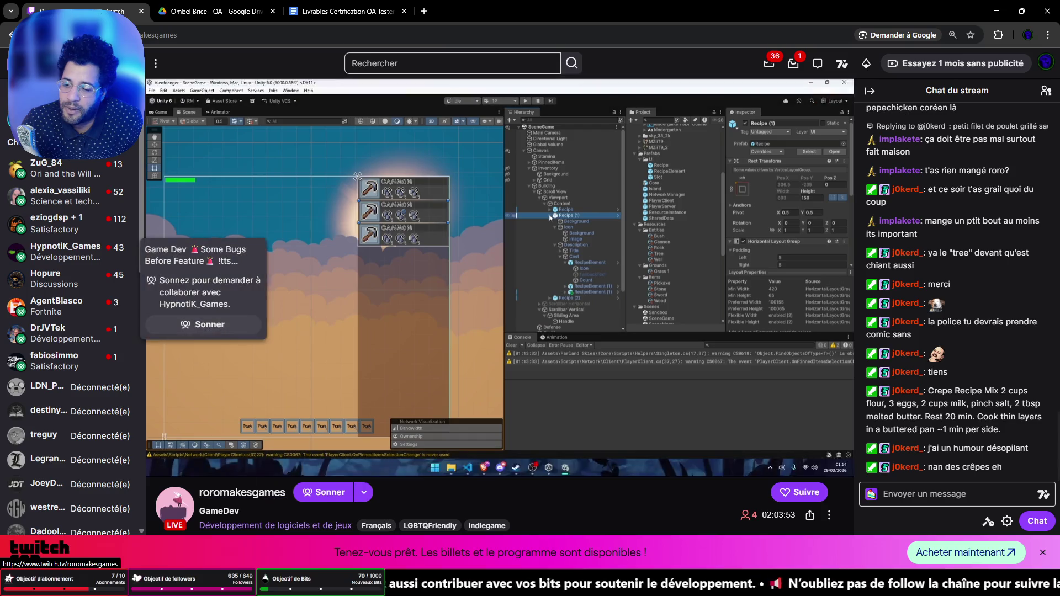
Browse the live channels in Twitch's Développement de logiciels et de jeux category
{"action": "left_click", "coordinate": [22, 63]}
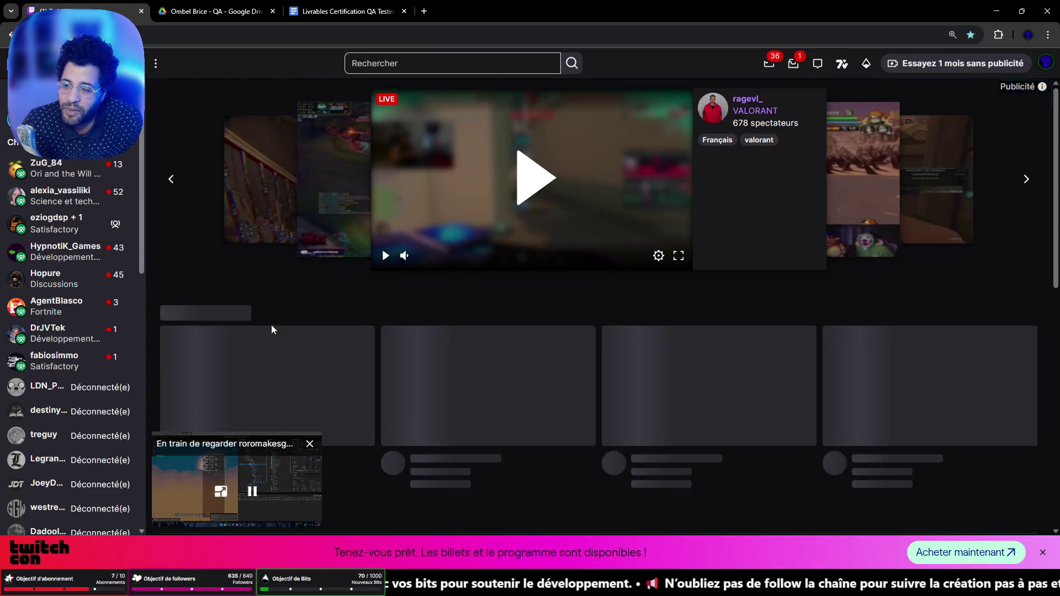
{"action": "left_click", "coordinate": [113, 63]}
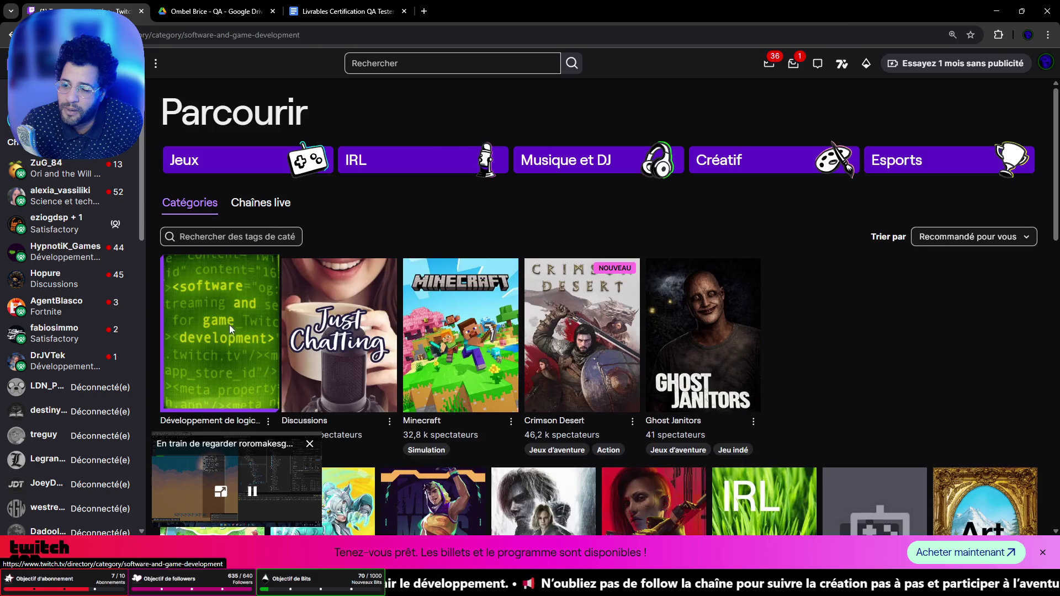
{"action": "left_click", "coordinate": [230, 324]}
{"action": "scroll", "coordinate": [585, 293], "scroll_direction": "down", "scroll_amount": 4}
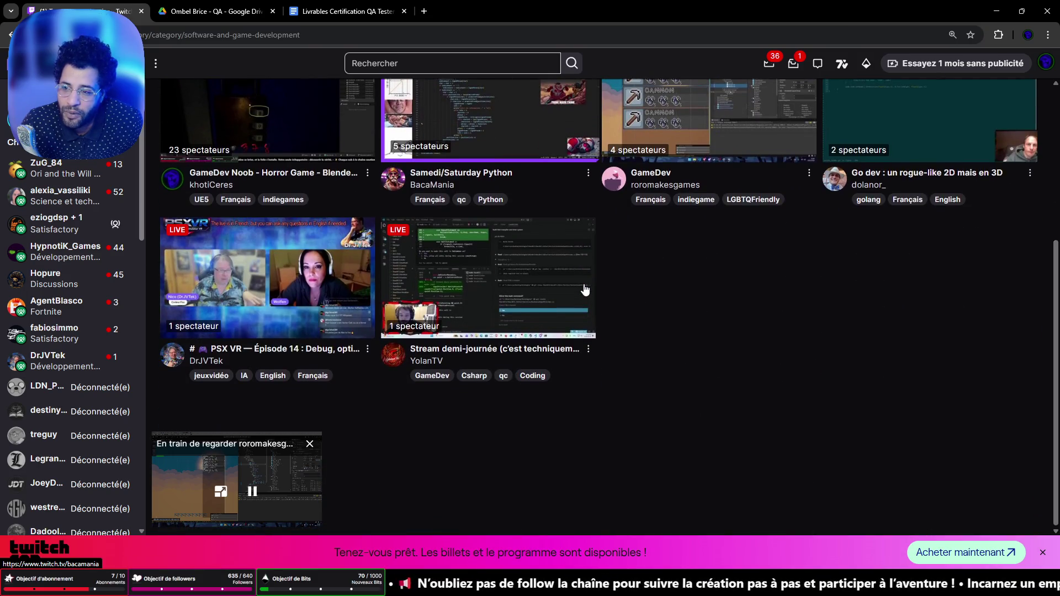
{"action": "scroll", "coordinate": [589, 299], "scroll_direction": "up", "scroll_amount": 2}
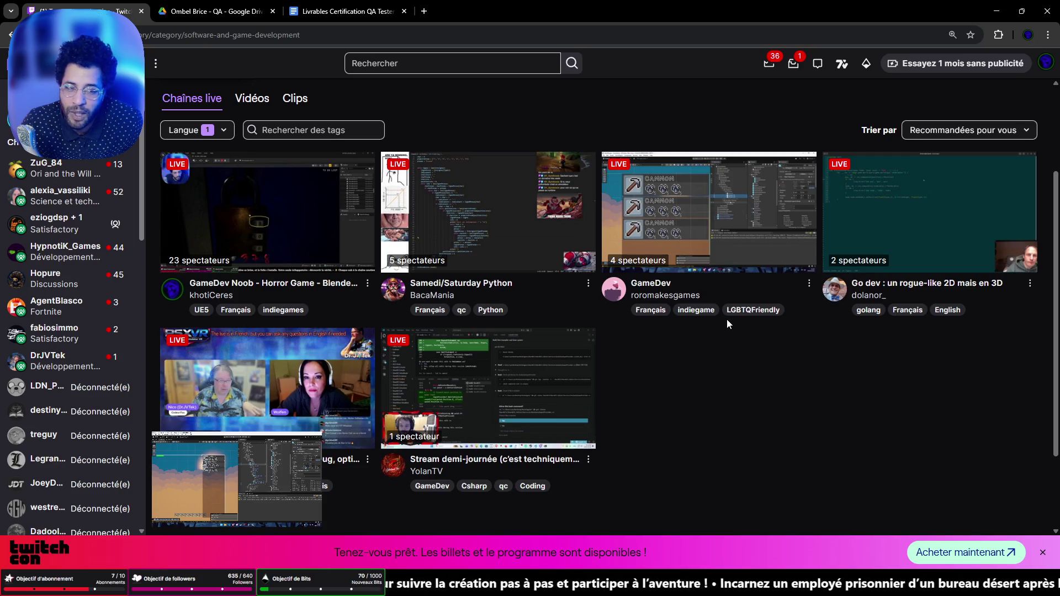
Open the GameDev live stream and select the streamer's channel name
{"action": "left_click", "coordinate": [678, 300]}
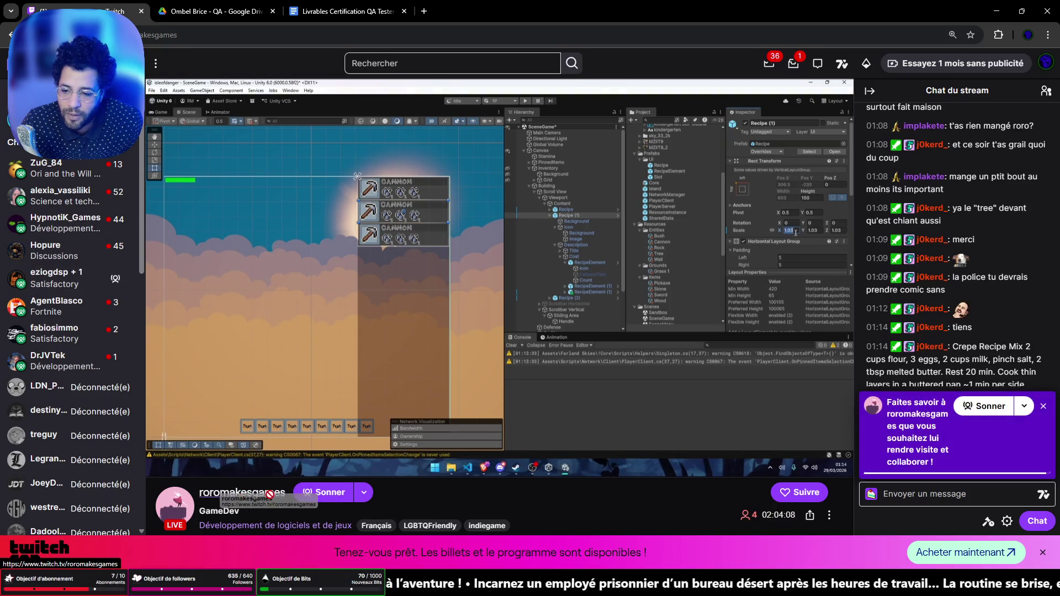
{"action": "left_click_drag", "start_coordinate": [286, 493], "coordinate": [200, 502]}
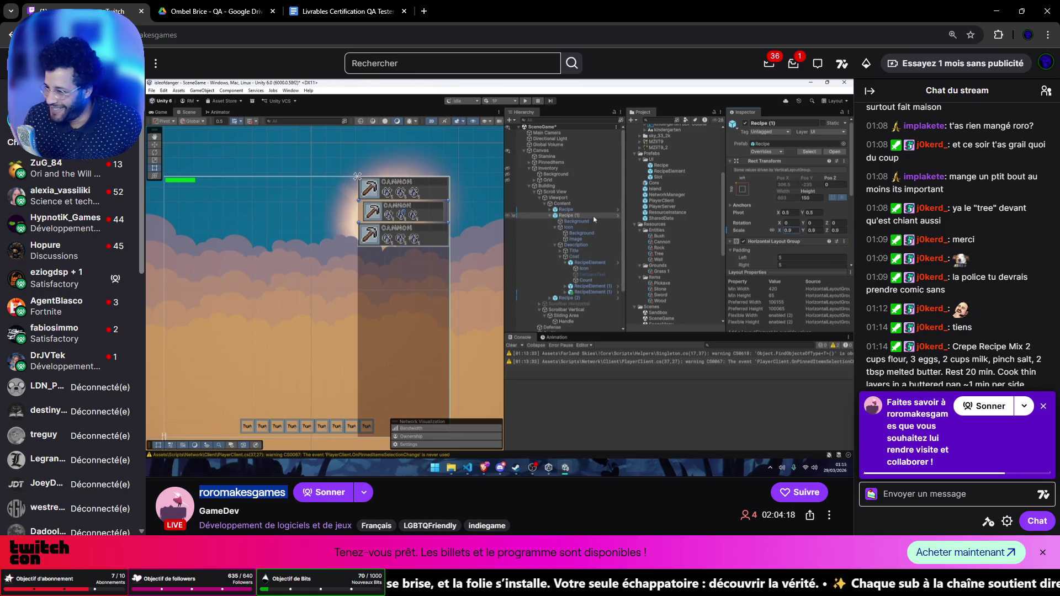
{"action": "key", "text": "alt+Tab"}
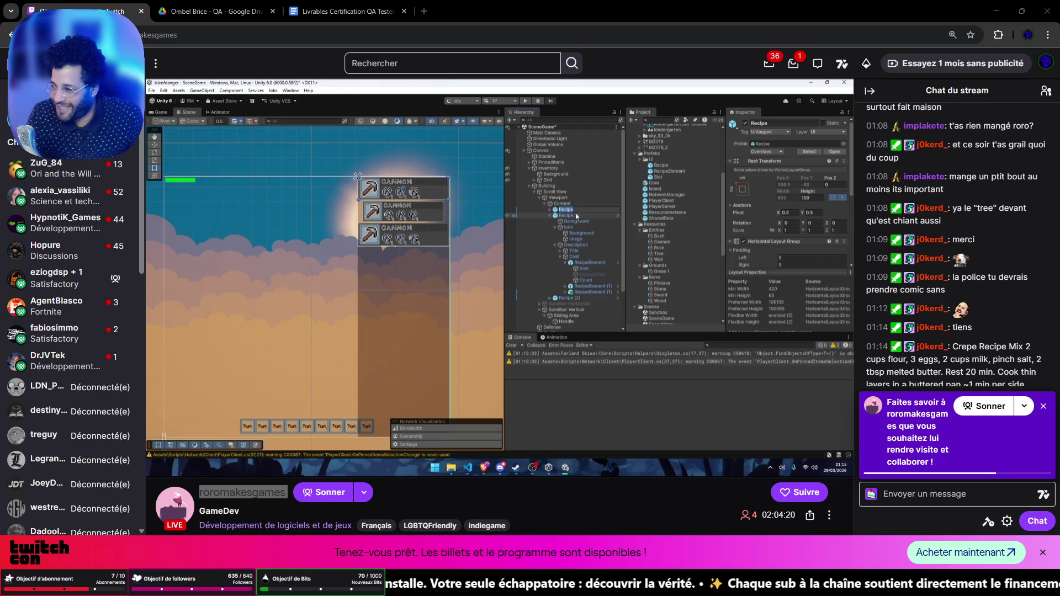